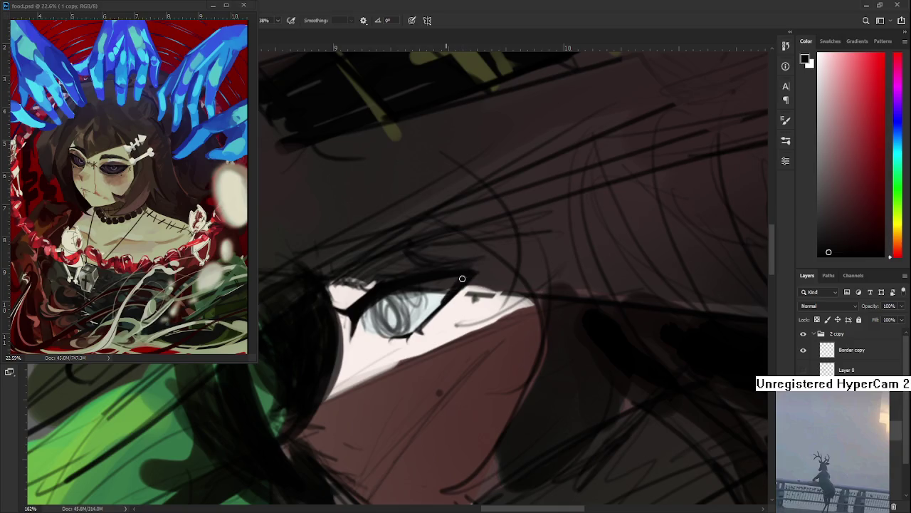
Sample a dark grey from the eye and rotate the view around it
alt+click(446, 290)
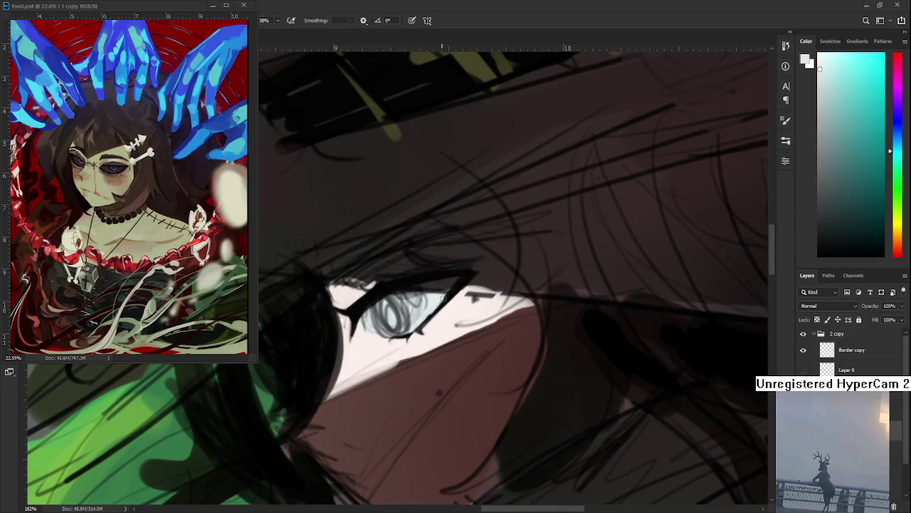
key(r)
mouse_move(446, 290)
mouse_down()
mouse_move(483, 321)
mouse_move(499, 317)
mouse_up()
key(b)
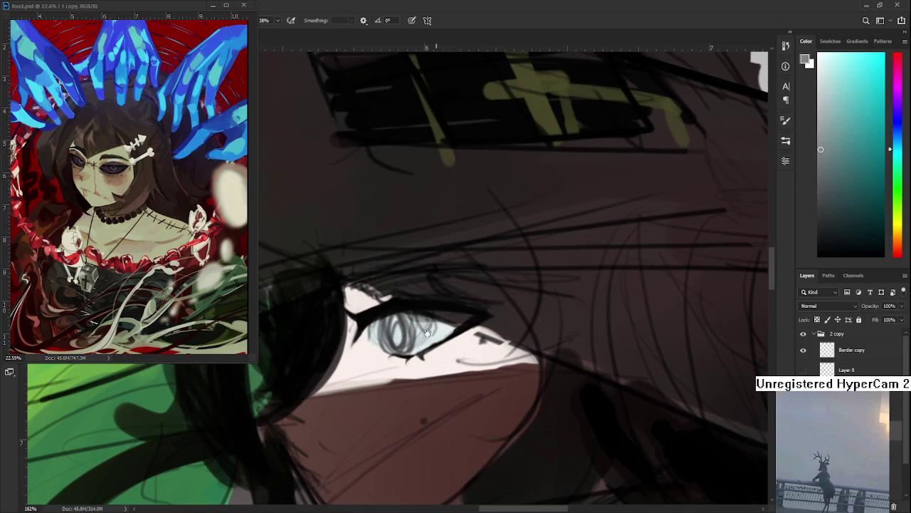
drag(433, 333, 415, 322)
Sample the iris and upper-eyelid colours while turning the view around the eye
alt+click(402, 335)
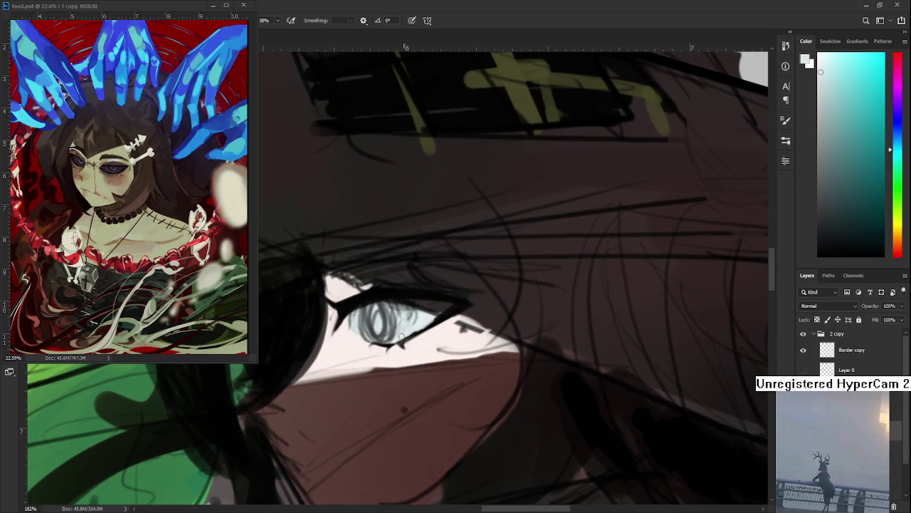
key(space)
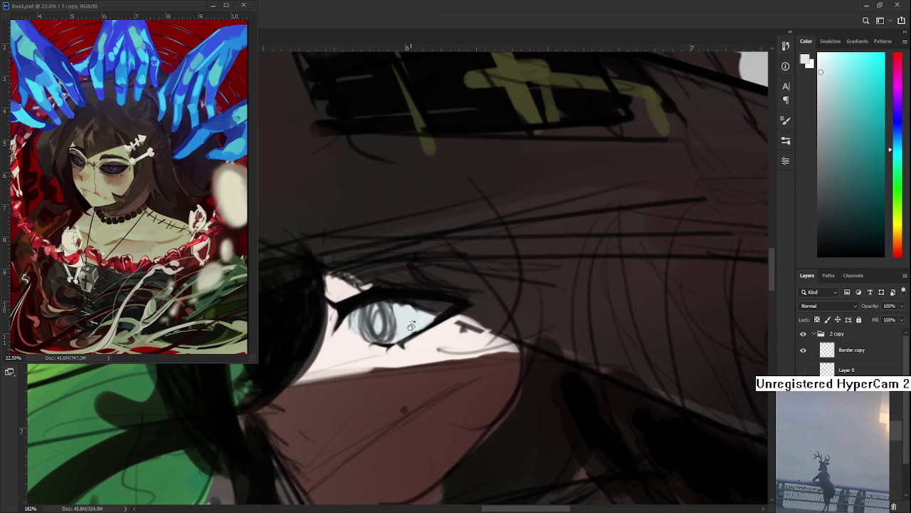
drag(410, 322, 422, 289)
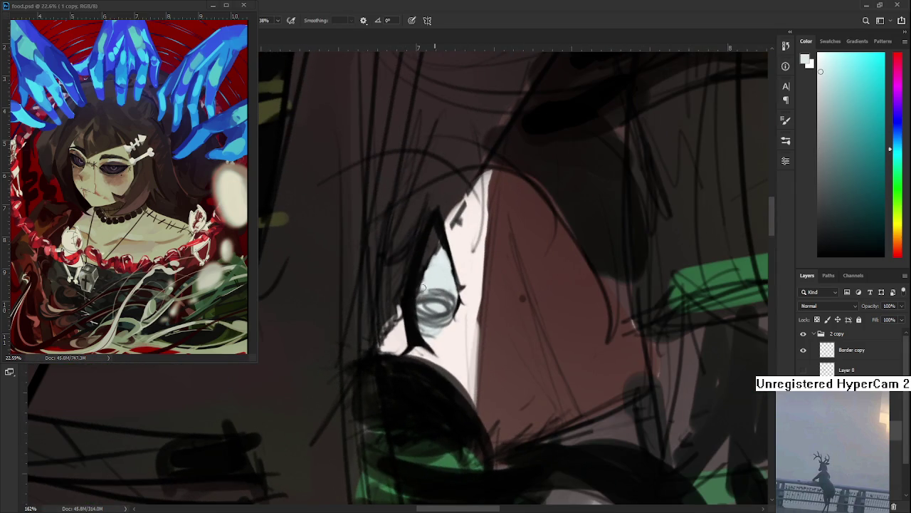
alt+click(433, 265)
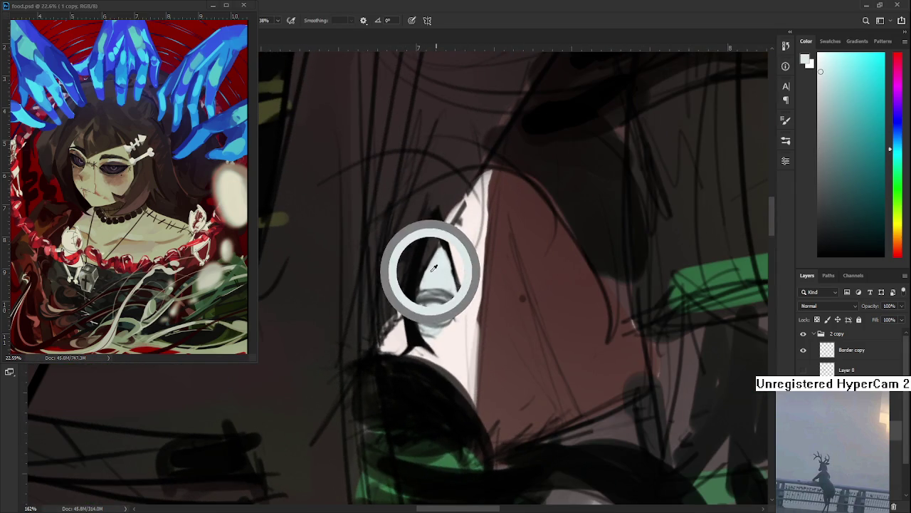
mouse_move(428, 271)
mouse_down()
mouse_move(417, 284)
mouse_move(440, 320)
mouse_move(435, 345)
mouse_up()
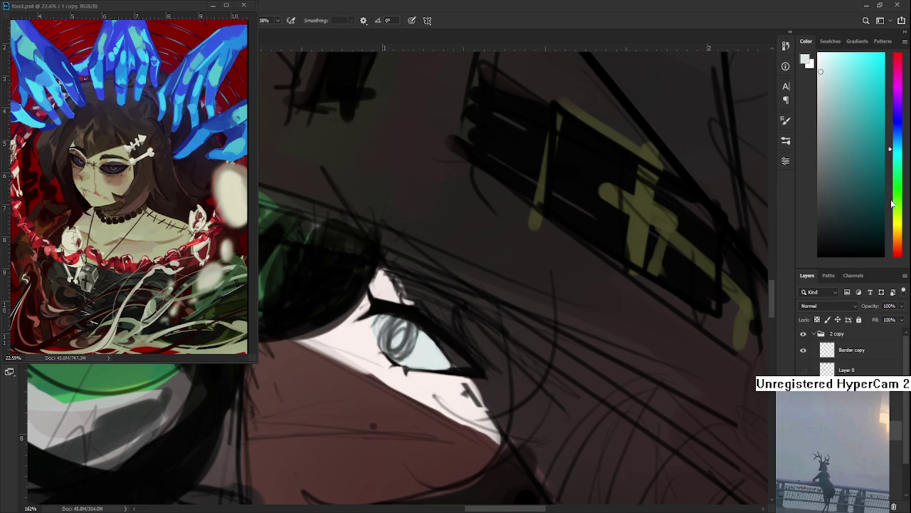
Set a dark red painting colour and sample a muted red from the painting
drag(899, 246, 901, 265)
drag(865, 165, 837, 153)
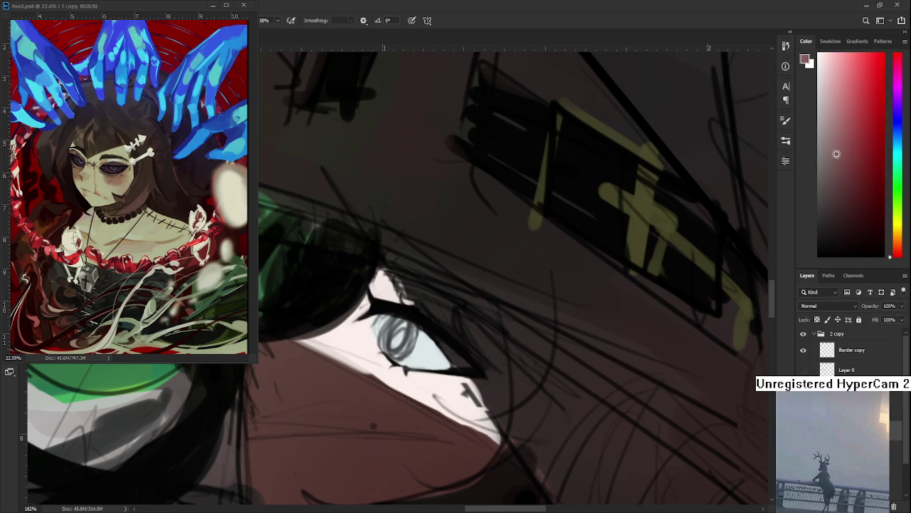
mouse_move(469, 341)
mouse_down()
mouse_move(457, 327)
mouse_move(349, 293)
mouse_move(342, 342)
mouse_up()
key(x)
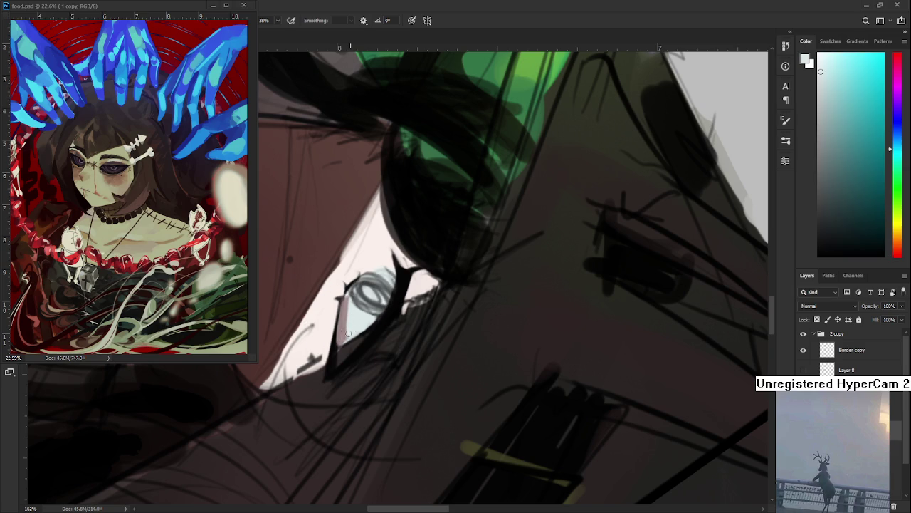
alt+click(347, 312)
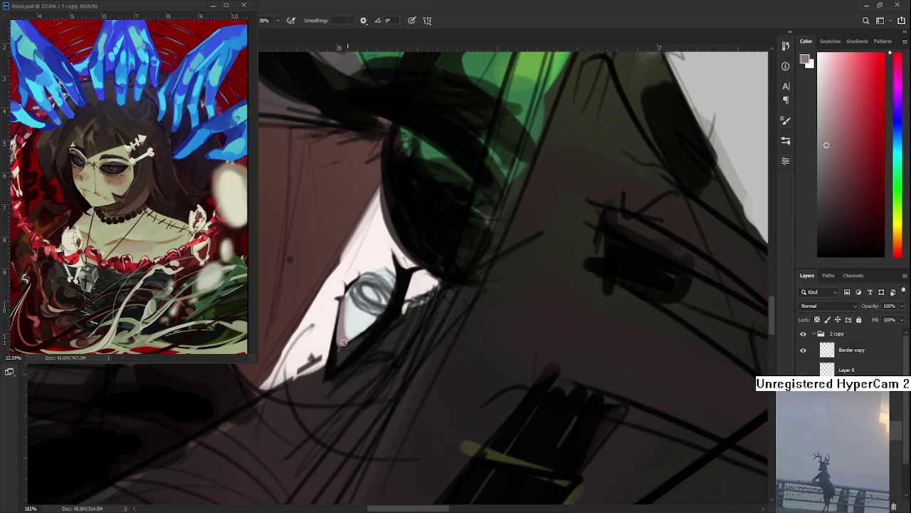
drag(346, 342, 446, 307)
key(x)
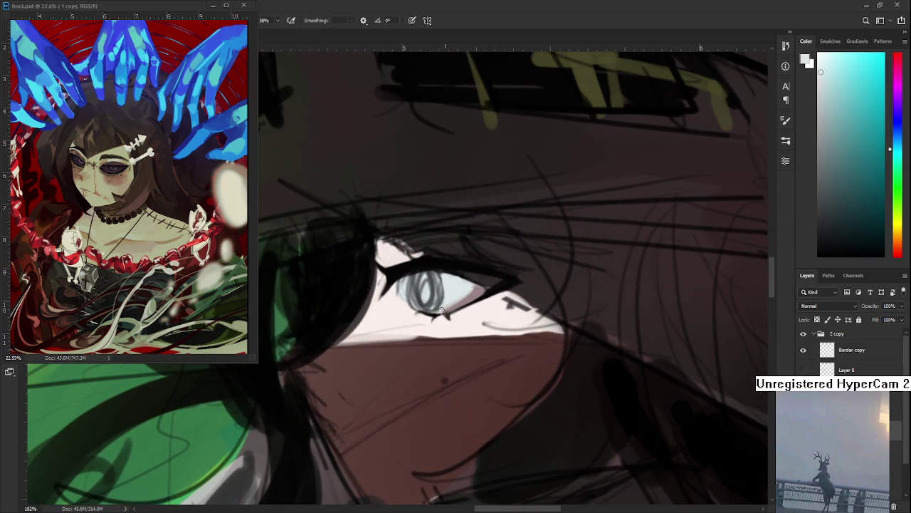
Sample greyish pink, near-white, dark and light pink tones from the eye
alt+click(463, 297)
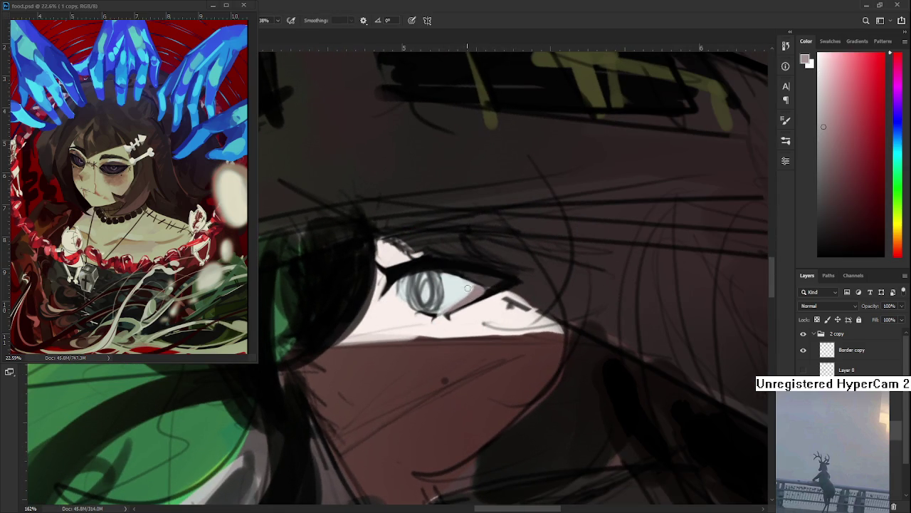
alt+click(468, 293)
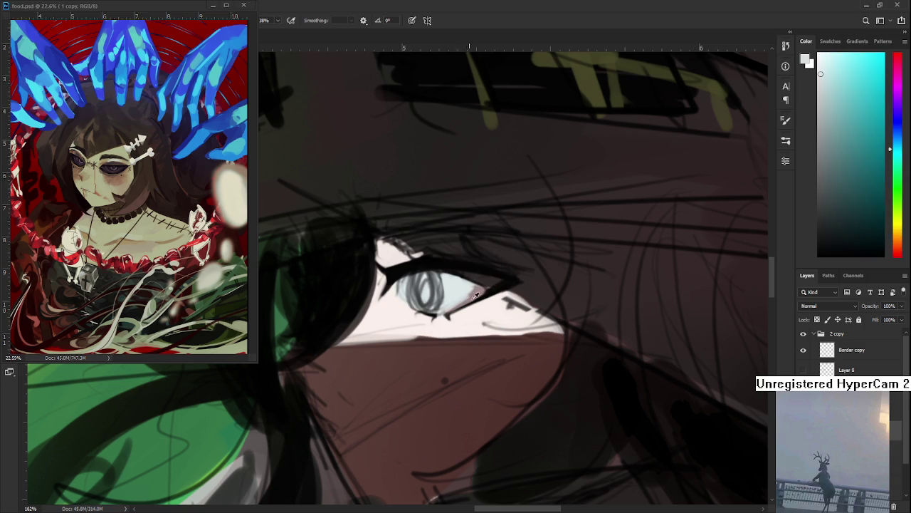
alt+click(473, 296)
drag(472, 295, 423, 382)
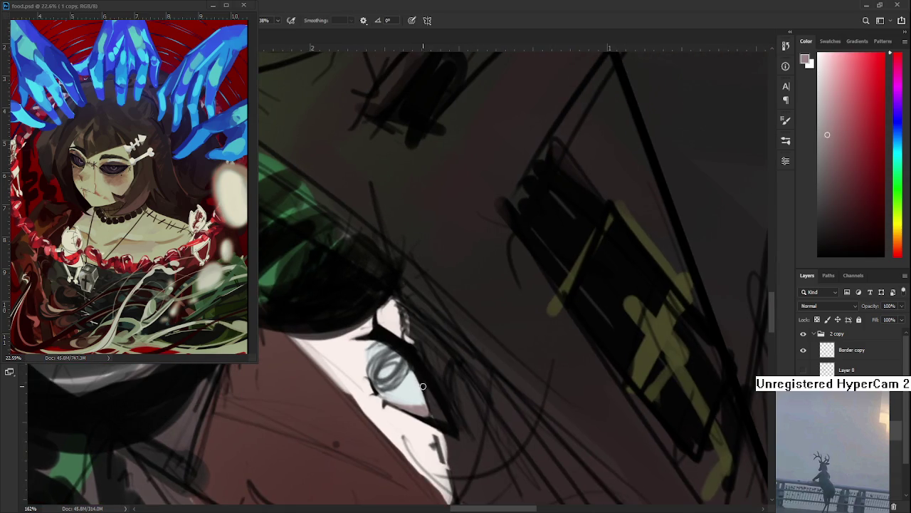
alt+click(420, 394)
alt+click(418, 401)
alt+click(421, 409)
Rotate around the eye and sample the near-white beside it
key(r)
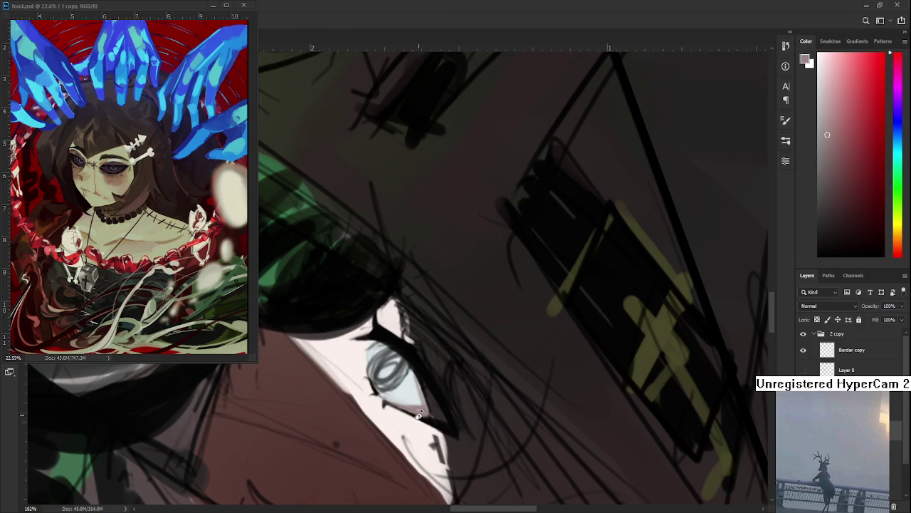
drag(422, 407, 495, 362)
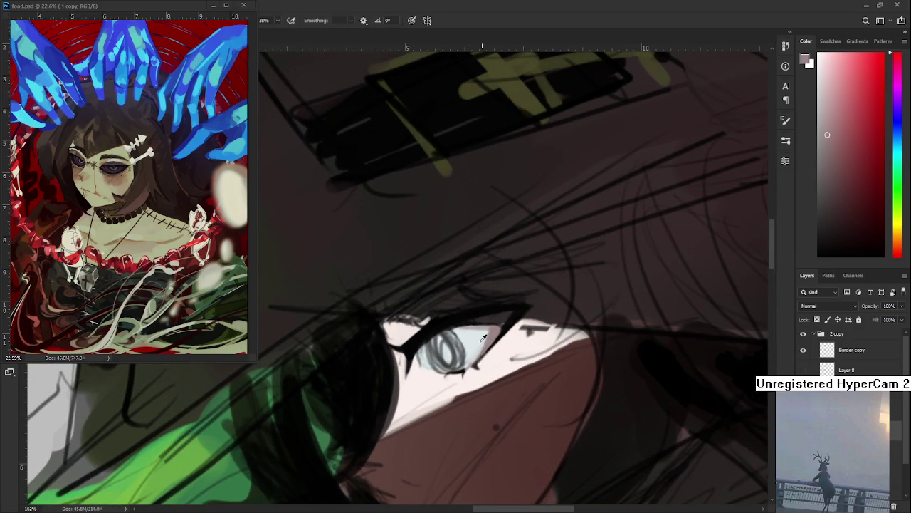
alt+click(484, 339)
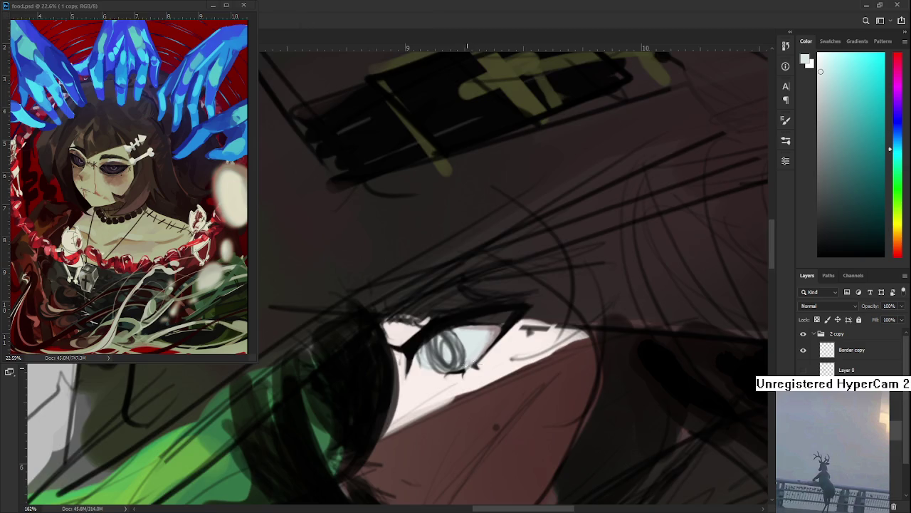
drag(489, 342, 432, 338)
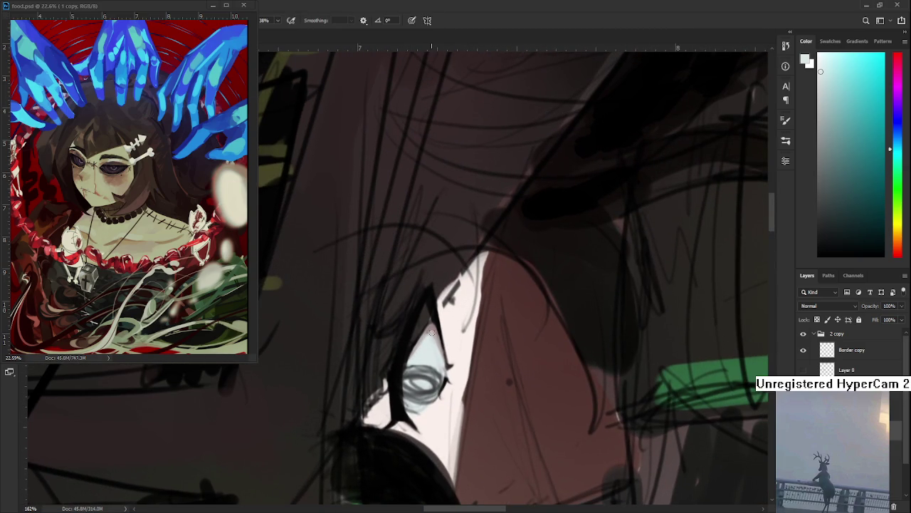
Sample the greyish pink skin just beside the eye as the brush colour
alt+click(433, 333)
alt+click(430, 328)
alt+click(429, 328)
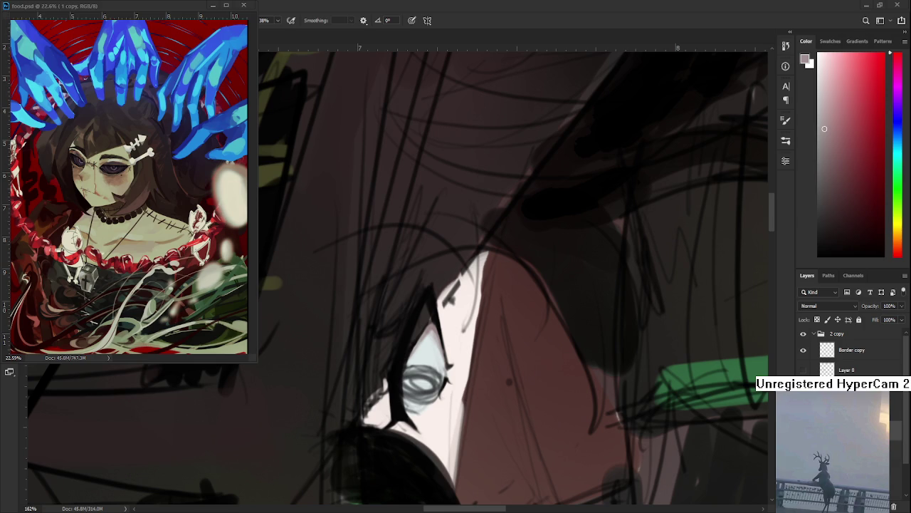
scroll(492, 359, up, 2)
Level the eye and sample the black eyeliner and the light pink skin beside it
key(r)
mouse_move(494, 319)
mouse_down()
mouse_move(393, 303)
mouse_move(434, 287)
mouse_up()
alt+click(365, 297)
key(r)
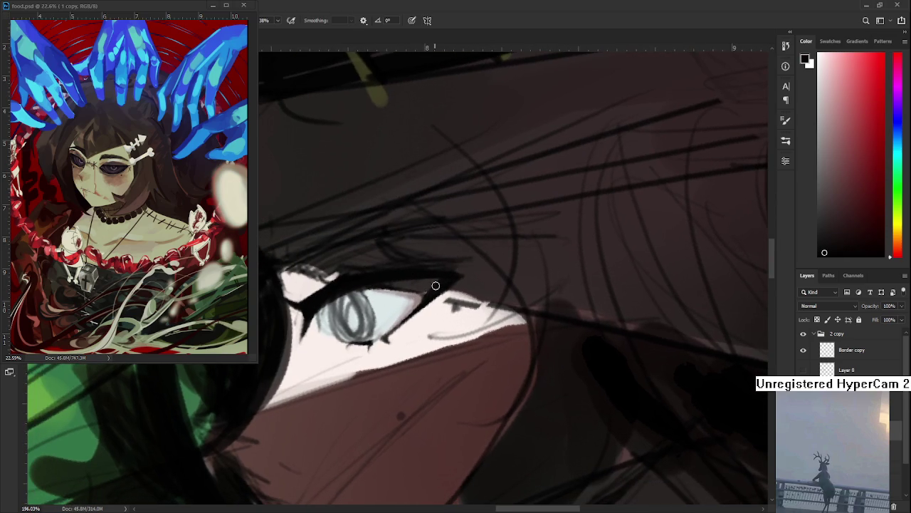
alt+click(420, 297)
alt+click(424, 292)
Turn the eye upright and sample a lighter skin tone and the eye's near-white
key(r)
mouse_move(424, 291)
mouse_down()
mouse_move(440, 294)
mouse_move(410, 318)
mouse_up()
alt+click(405, 320)
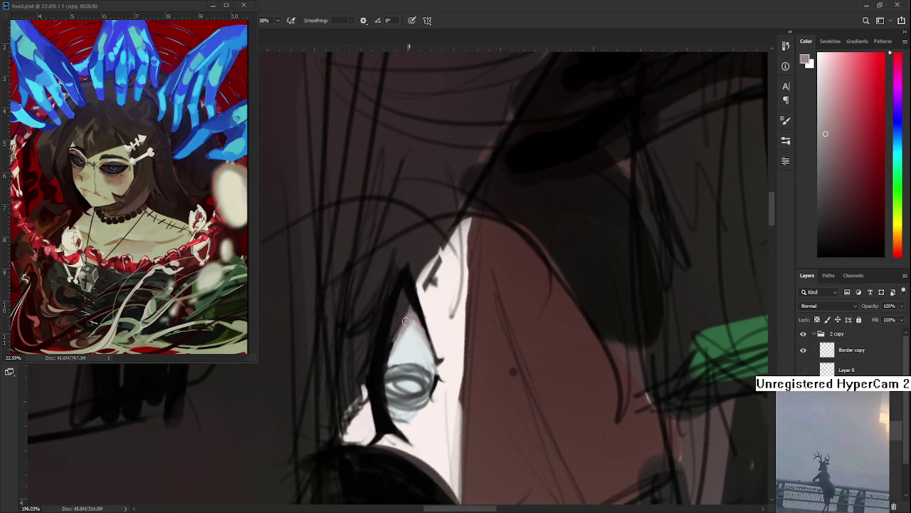
alt+click(403, 339)
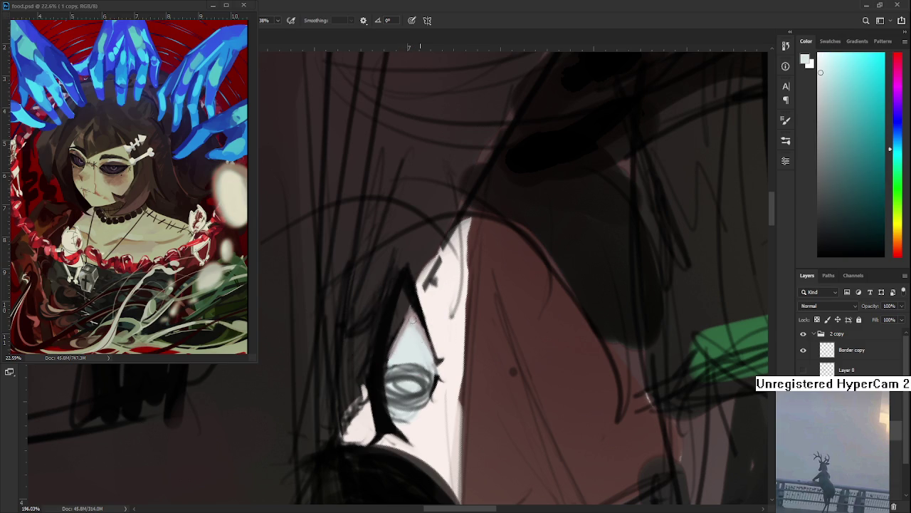
Turn the eye horizontal and sample greyish pink, pale pinkish white and cyan-white tones
key(r)
drag(420, 326, 457, 344)
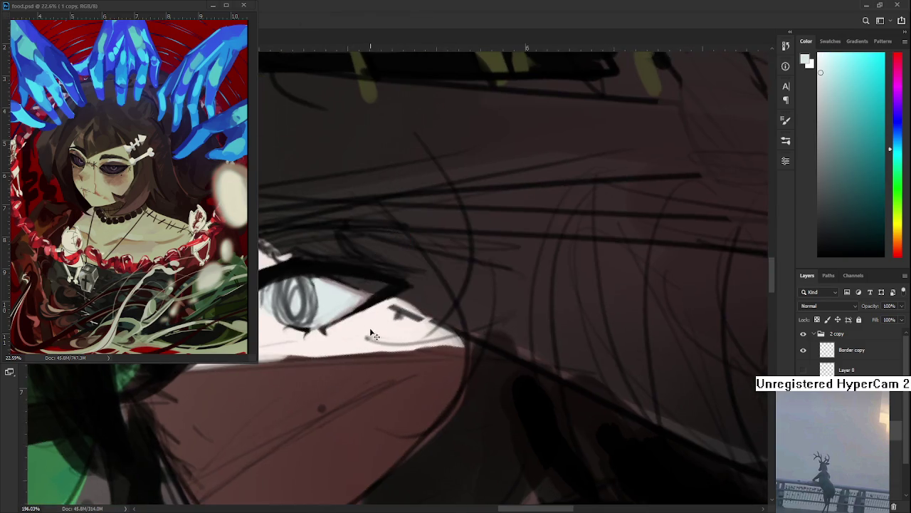
alt+click(456, 328)
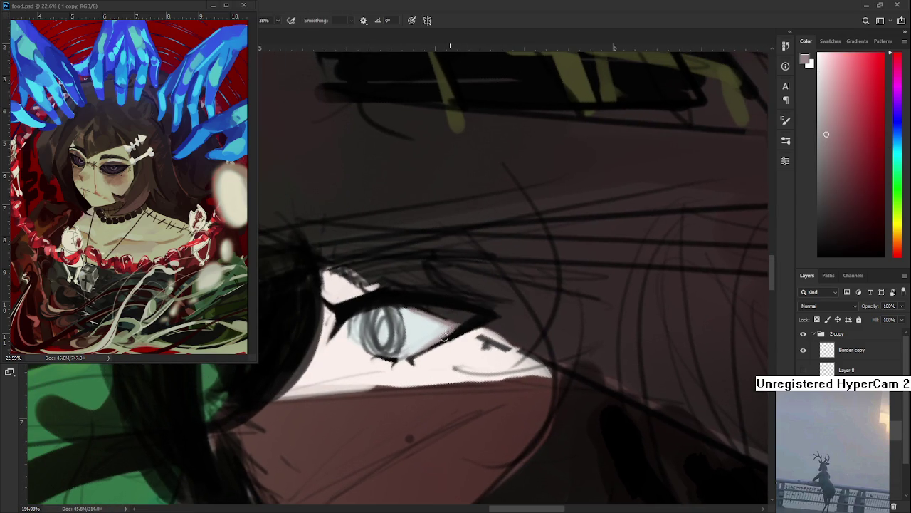
alt+click(442, 335)
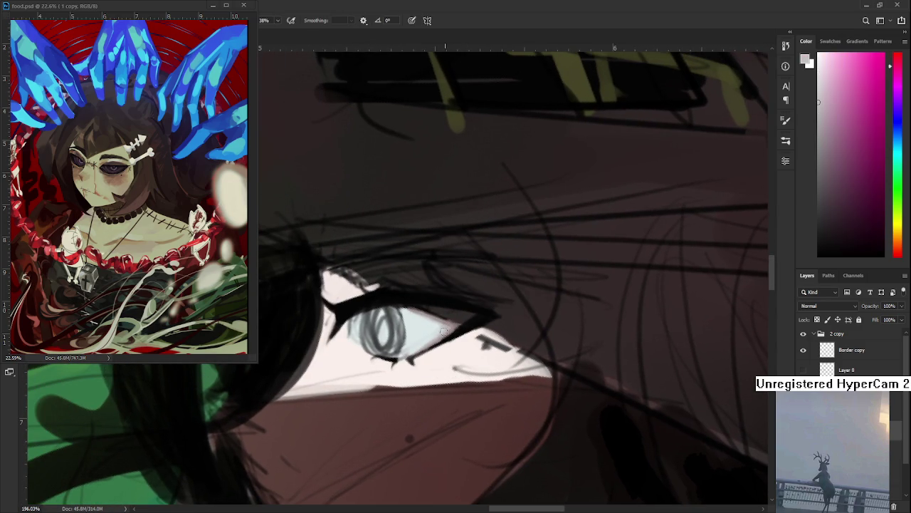
alt+click(450, 329)
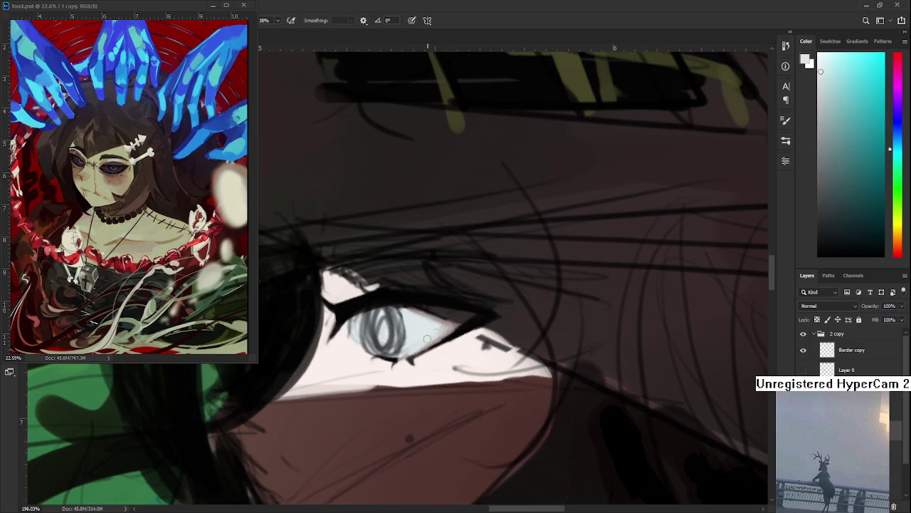
Paint near-black along the upper eyeliner and over the iris strokes
drag(412, 344, 435, 378)
alt+click(404, 329)
mouse_move(403, 329)
mouse_down()
mouse_move(381, 338)
mouse_move(400, 385)
mouse_up()
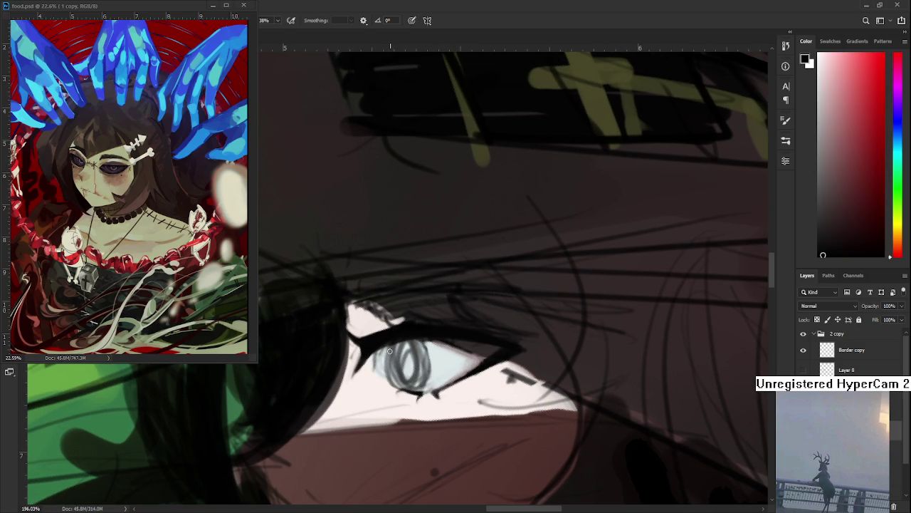
mouse_move(391, 350)
mouse_down()
mouse_move(415, 394)
mouse_move(425, 342)
mouse_move(416, 392)
mouse_up()
Redraw the iris scribbles darker and thicker, undoing unsatisfactory passes
drag(420, 338, 397, 384)
key(ctrl+z)
key(ctrl+z)
mouse_move(401, 342)
mouse_down()
mouse_move(413, 389)
mouse_move(395, 389)
mouse_move(413, 384)
mouse_up()
key(ctrl+z)
mouse_move(404, 336)
mouse_down()
mouse_move(409, 387)
mouse_move(396, 388)
mouse_move(414, 384)
mouse_move(408, 347)
mouse_move(406, 379)
mouse_move(420, 382)
mouse_move(416, 390)
mouse_move(397, 387)
mouse_move(411, 356)
mouse_move(407, 377)
mouse_move(395, 376)
mouse_move(384, 355)
mouse_move(392, 381)
mouse_move(413, 339)
mouse_up()
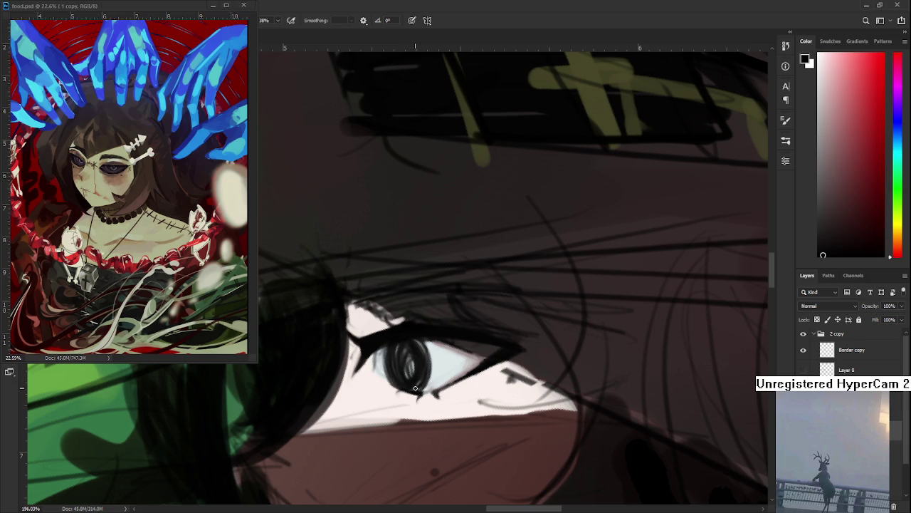
Sample grey, warm near-white, cyan-grey and dark pupil colours from the eye
scroll(427, 334, down, 3)
scroll(428, 335, down, 2)
scroll(427, 335, up, 3)
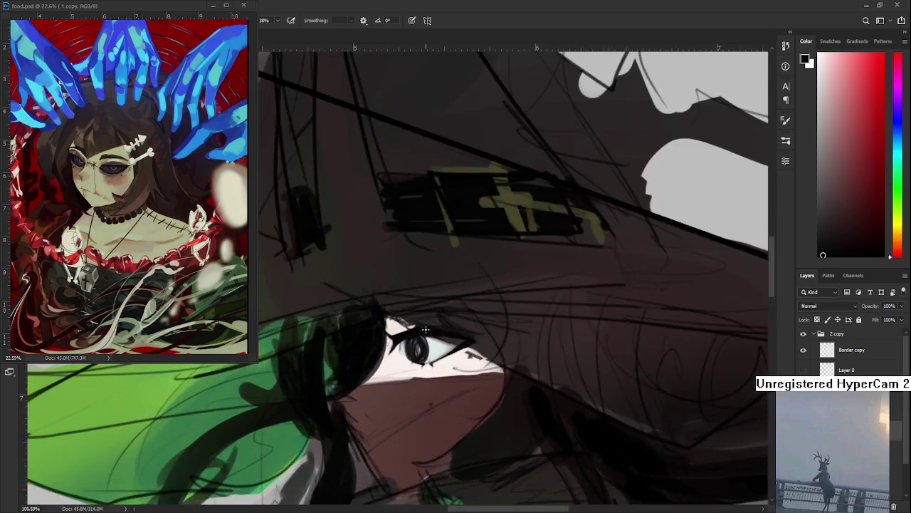
scroll(427, 335, up, 2)
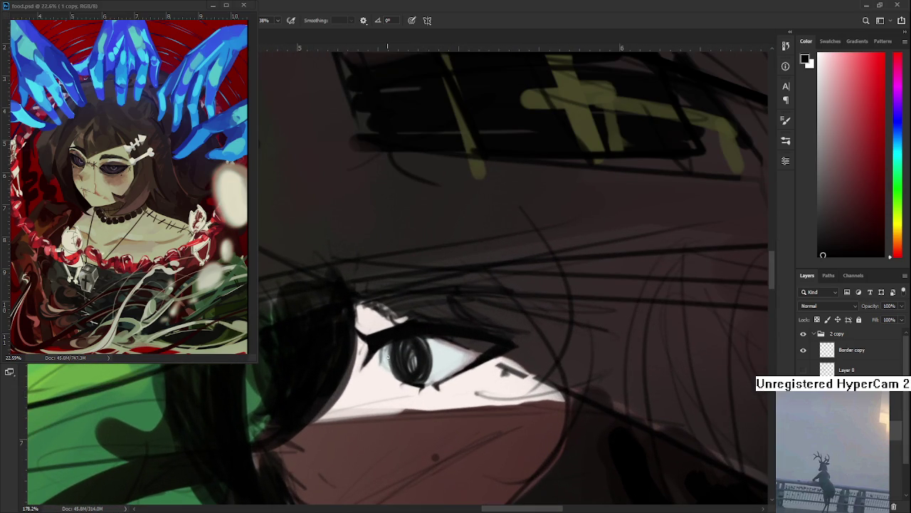
drag(394, 350, 452, 340)
alt+click(380, 356)
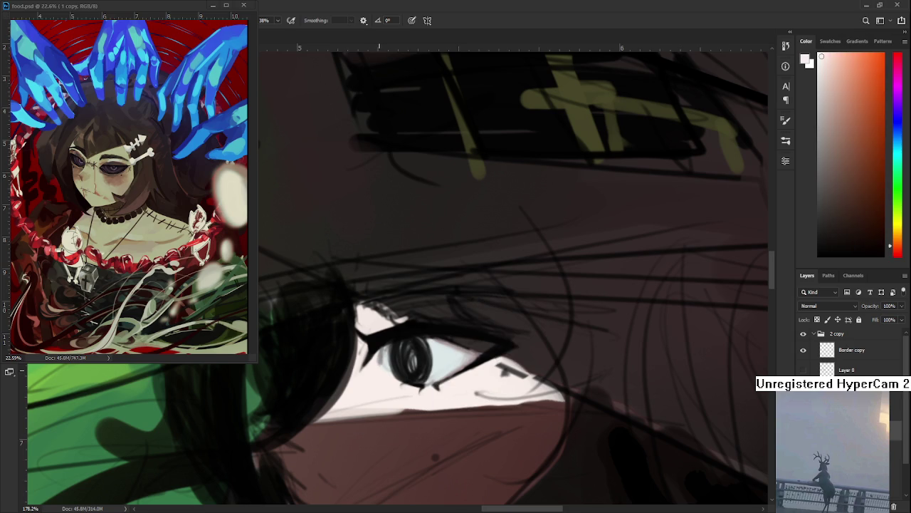
alt+click(384, 362)
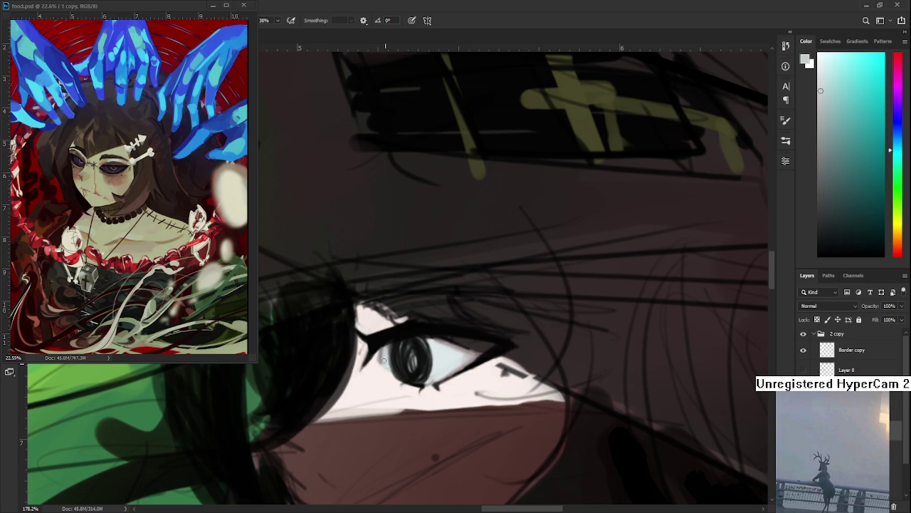
alt+click(401, 350)
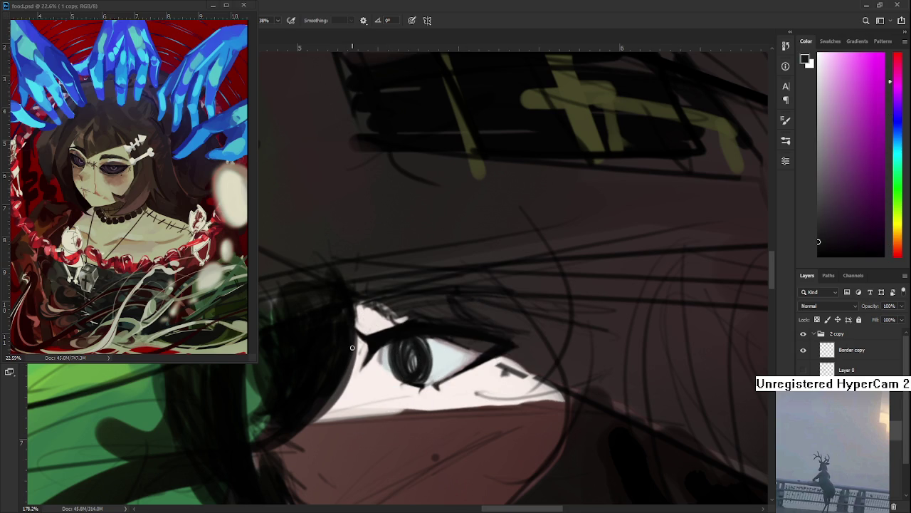
Repaint the eye white around the iris in a pale bluish tone
alt+click(417, 325)
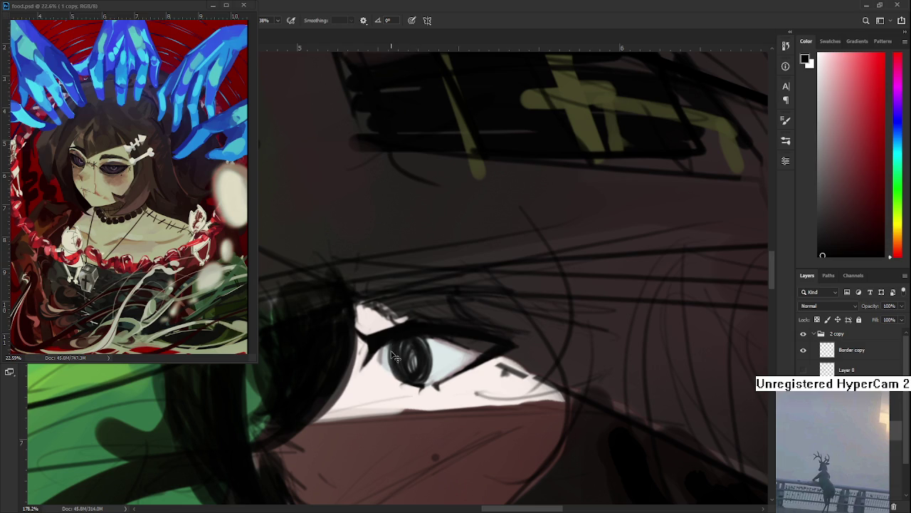
alt+click(390, 375)
alt+click(406, 371)
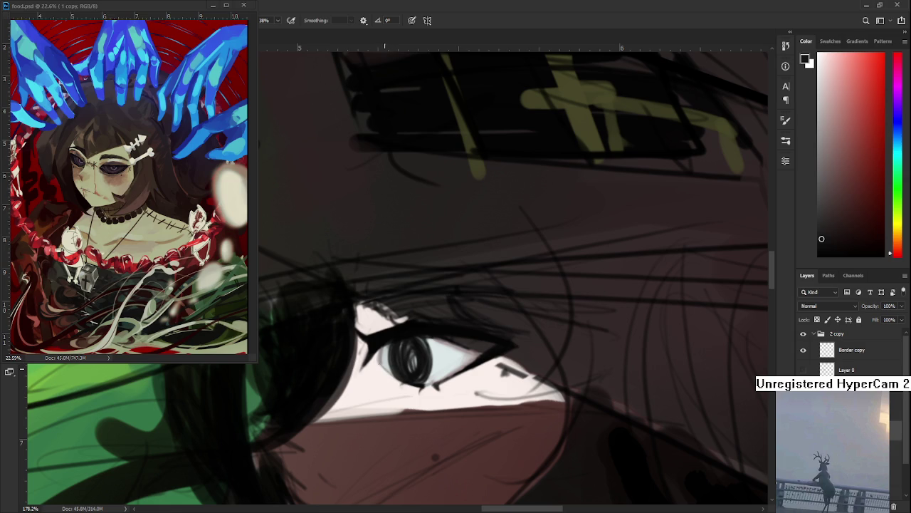
mouse_move(381, 366)
mouse_down()
mouse_move(487, 307)
mouse_move(401, 360)
mouse_up()
alt+click(487, 308)
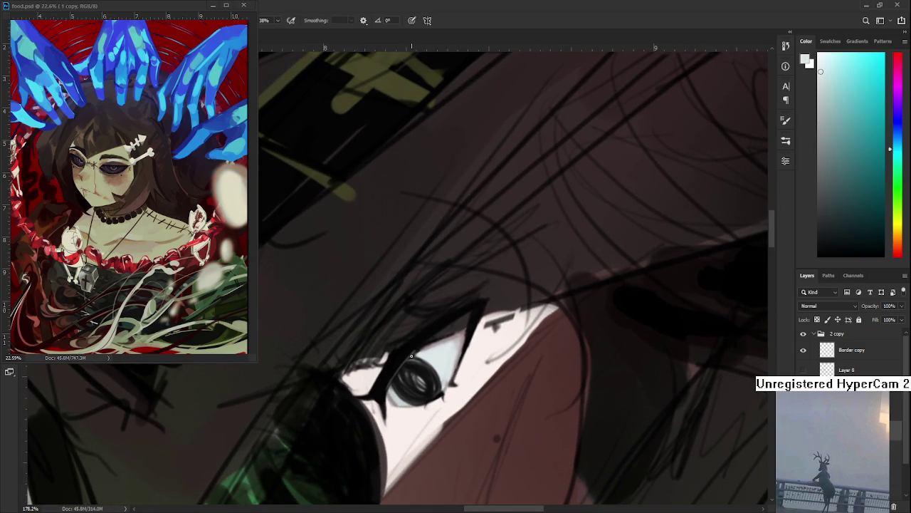
drag(420, 347, 385, 392)
Level the eye and paint a pale cyan-white ring around the pupil
drag(421, 350, 483, 322)
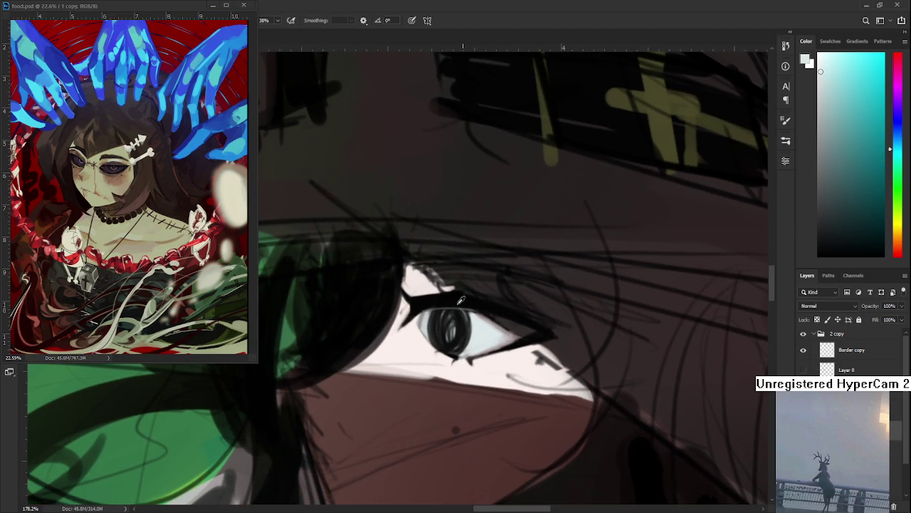
alt+click(456, 299)
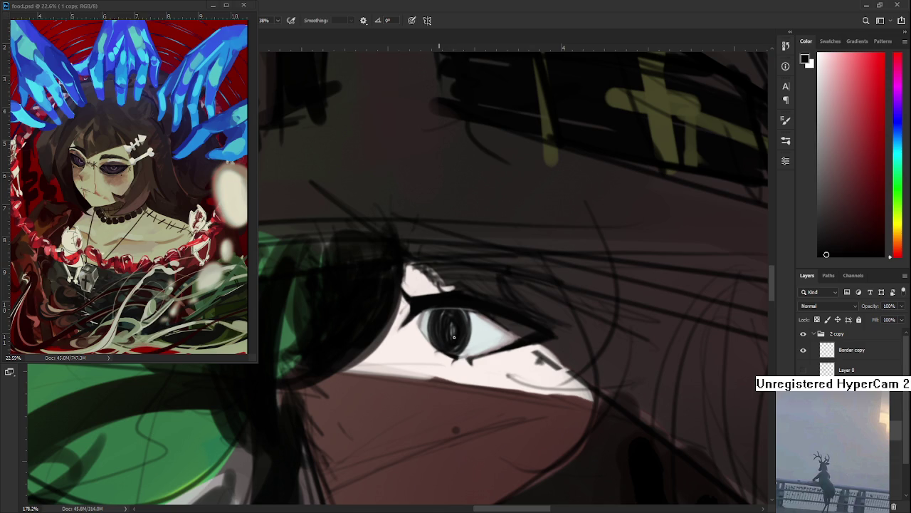
alt+click(468, 328)
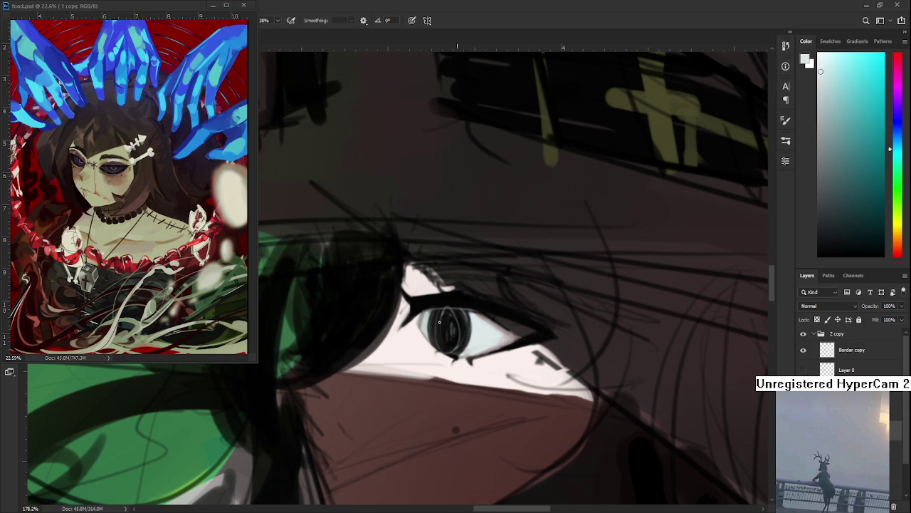
drag(461, 344, 442, 314)
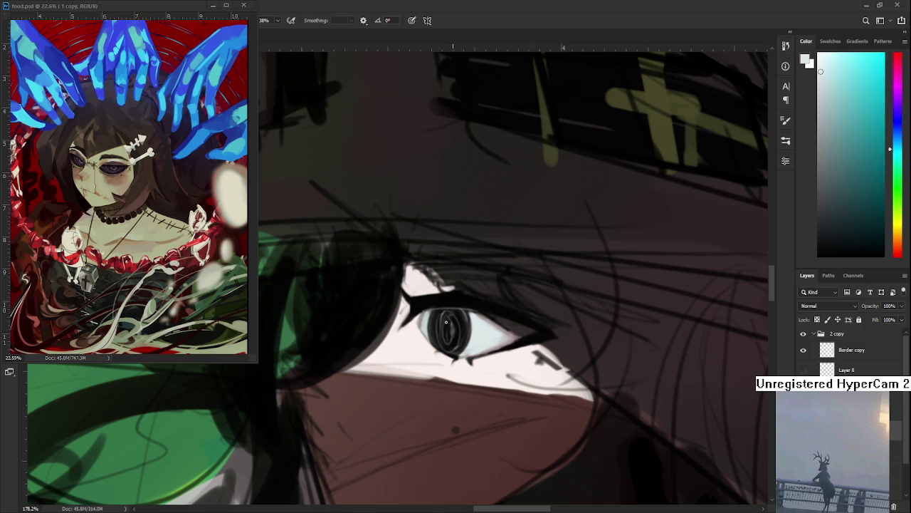
Sample black, warm light and pale white tones around the pupil and eye white
alt+click(459, 334)
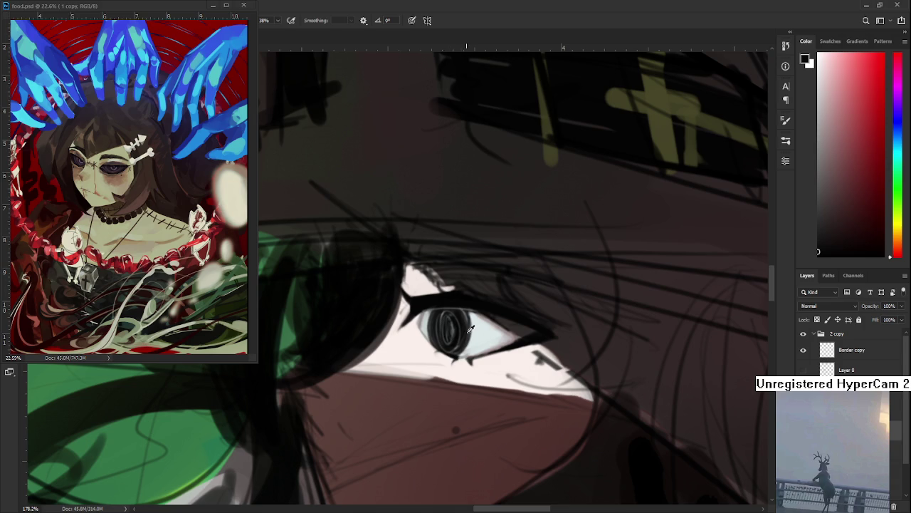
alt+click(476, 336)
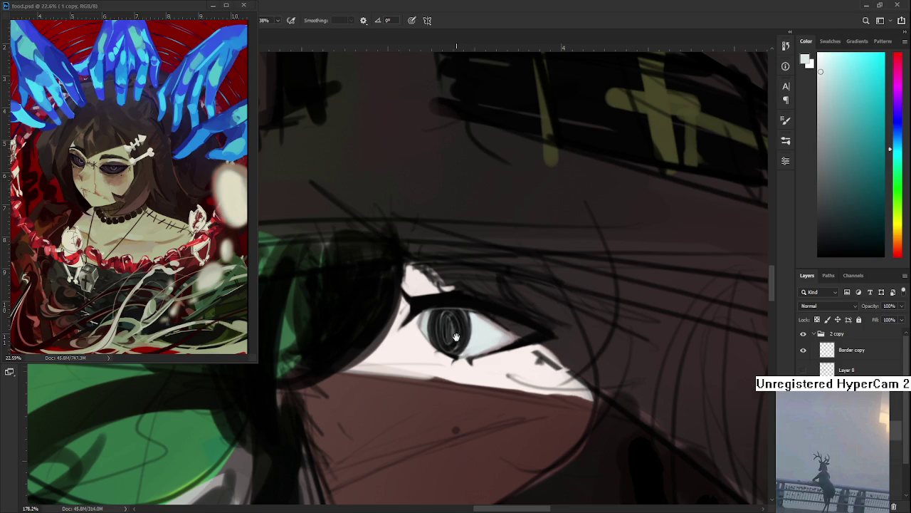
scroll(463, 336, right, 1)
alt+click(467, 339)
alt+click(490, 329)
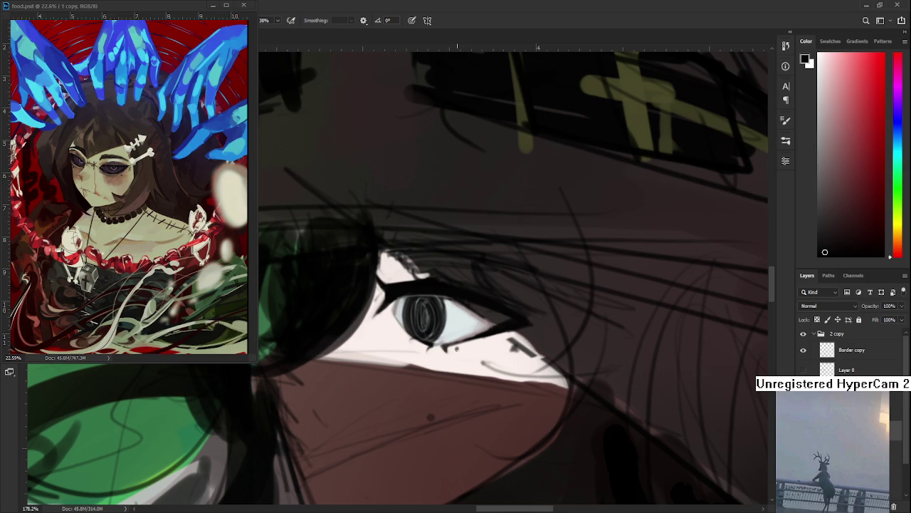
alt+click(468, 346)
alt+click(477, 342)
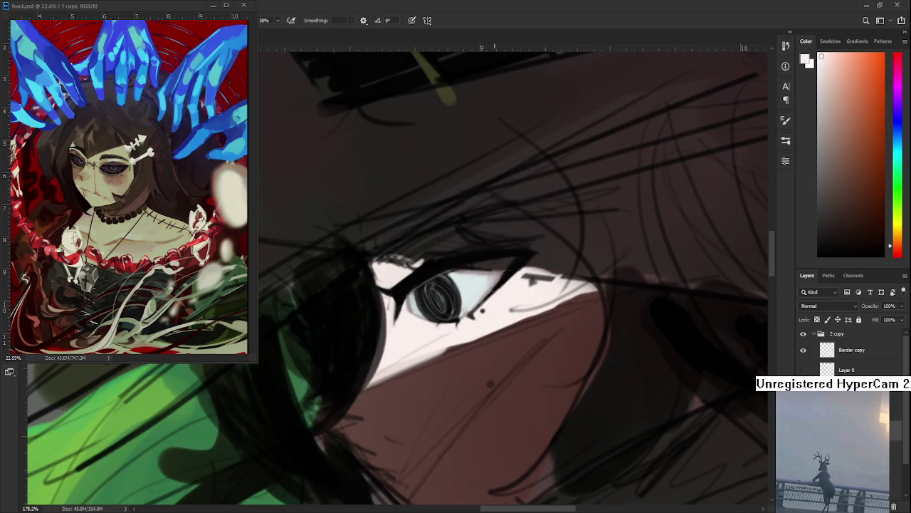
Sample pinkish grey and white near the eye and rotate the view clockwise
alt+click(490, 292)
alt+click(504, 283)
alt+click(508, 280)
scroll(514, 283, down, 3)
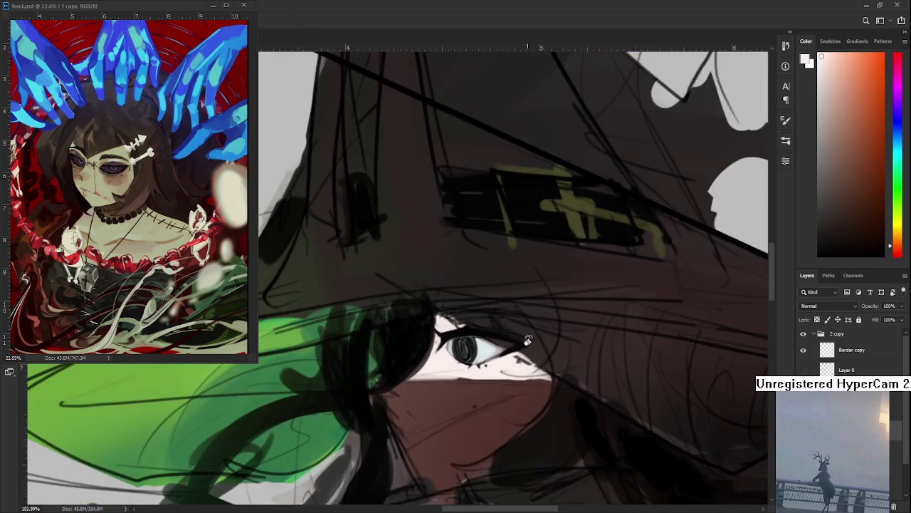
scroll(527, 340, down, 3)
scroll(518, 338, up, 5)
scroll(518, 339, up, 2)
scroll(518, 339, up, 2)
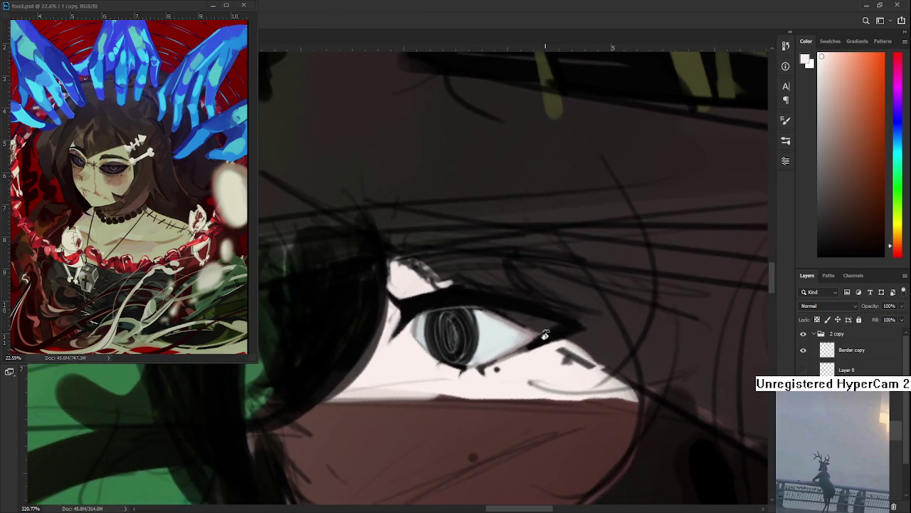
drag(544, 336, 367, 367)
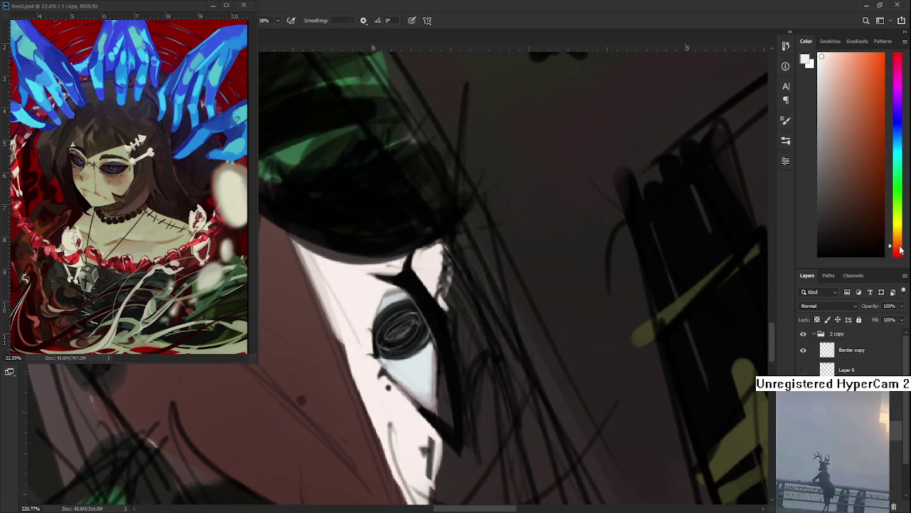
Choose a darker pink and paint a pink stroke down the eye's left edge
drag(900, 246, 900, 257)
drag(834, 150, 838, 105)
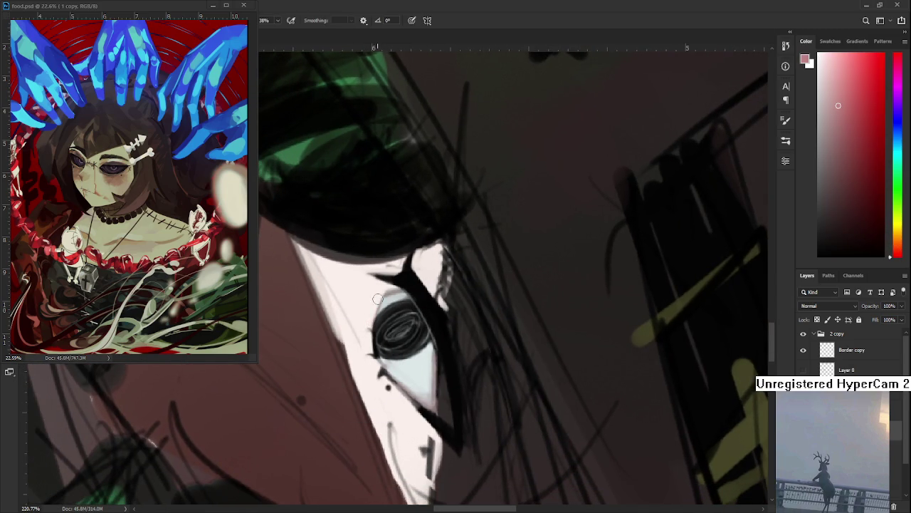
alt+click(379, 299)
alt+click(380, 293)
alt+click(378, 305)
drag(378, 305, 371, 360)
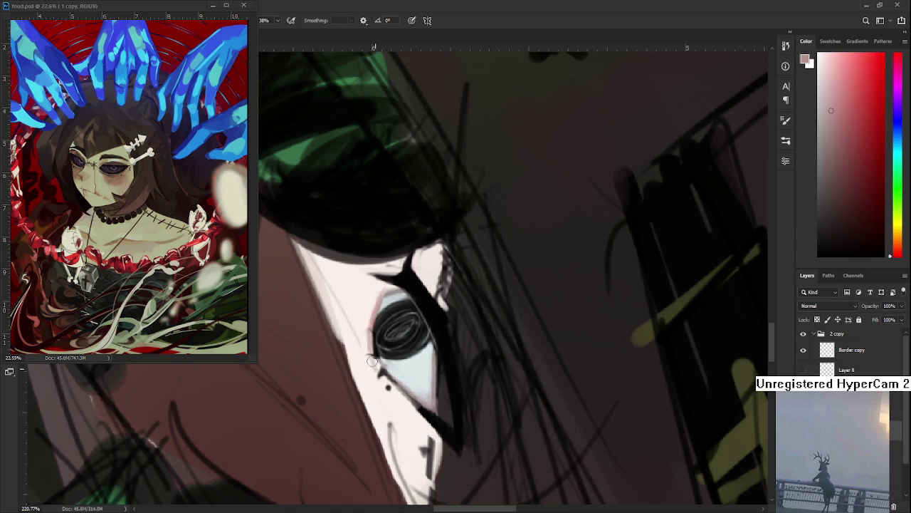
Cover the light line at the inner eye corner and sample light pink for the lower rim
key(r)
mouse_move(374, 363)
mouse_down()
mouse_move(466, 324)
mouse_move(452, 343)
mouse_up()
mouse_move(483, 309)
mouse_down()
mouse_move(467, 334)
mouse_move(438, 346)
mouse_move(455, 344)
mouse_up()
key(r)
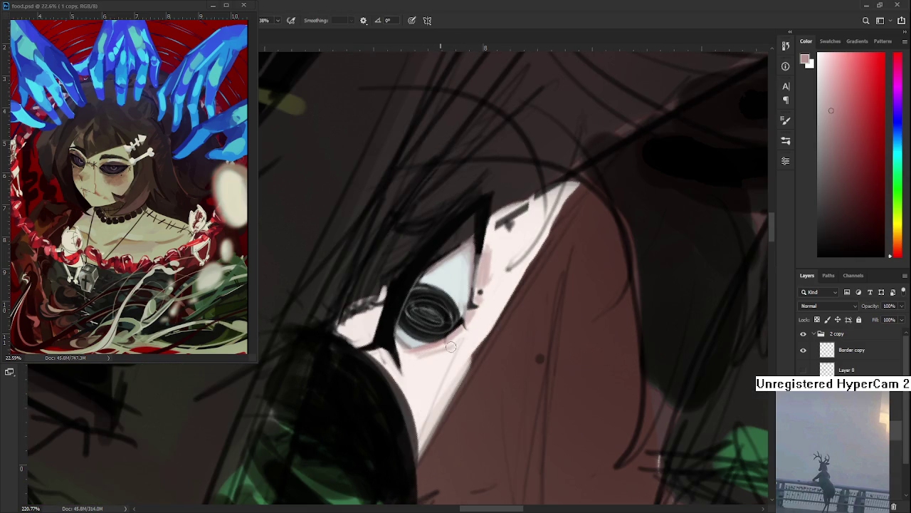
alt+click(439, 349)
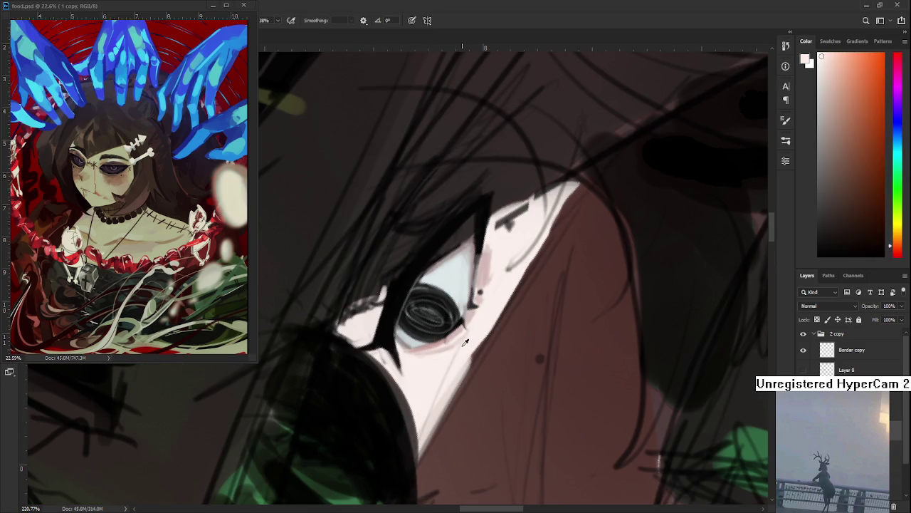
alt+click(437, 347)
drag(491, 346, 336, 345)
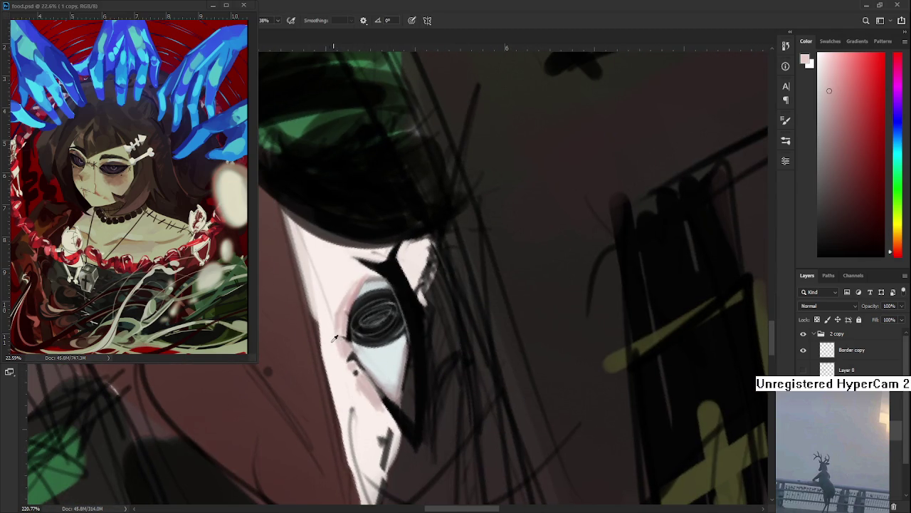
Sample near-white and light greyish pink skin tones beside the leveled eye
alt+click(347, 344)
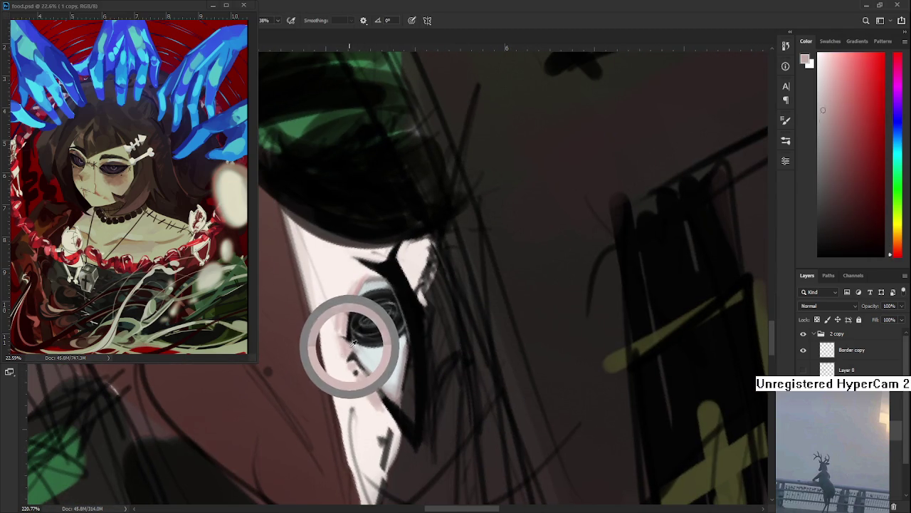
alt+click(368, 408)
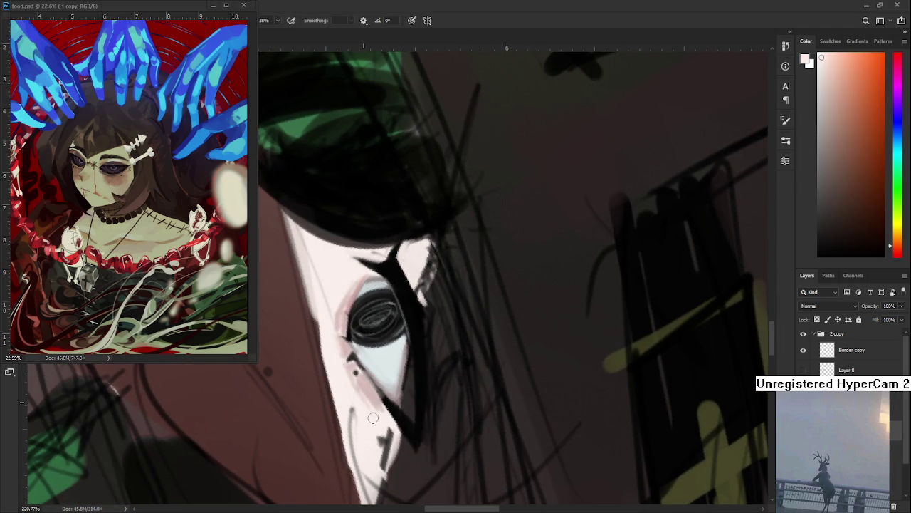
drag(368, 409, 486, 324)
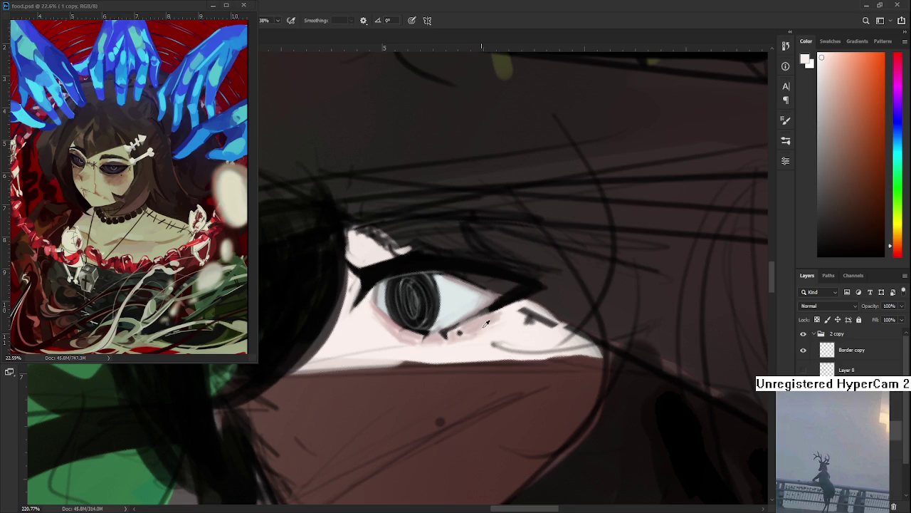
alt+click(490, 326)
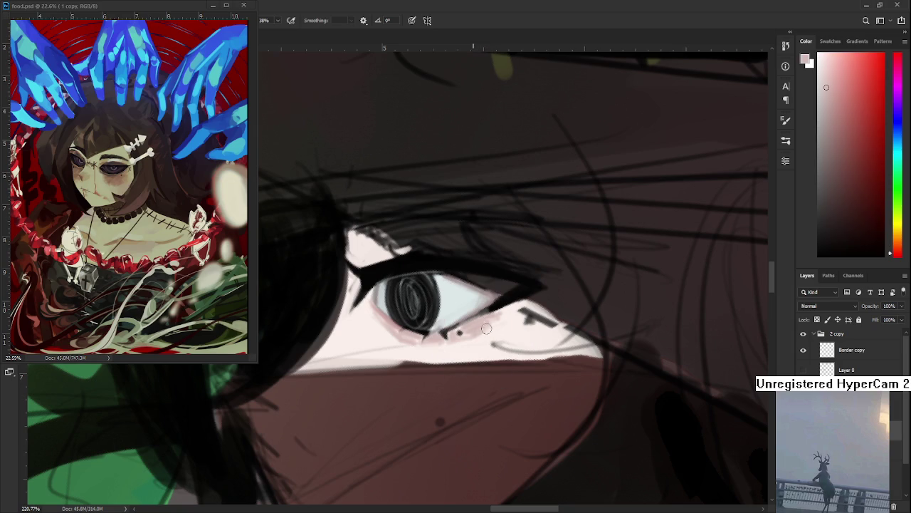
alt+click(487, 332)
alt+click(486, 332)
alt+click(498, 318)
Soften the faint lower-eyelid line with near-white skin tone
drag(497, 317, 510, 333)
scroll(514, 333, down, 4)
scroll(514, 334, down, 4)
scroll(513, 321, down, 2)
scroll(508, 307, up, 1)
scroll(508, 310, up, 5)
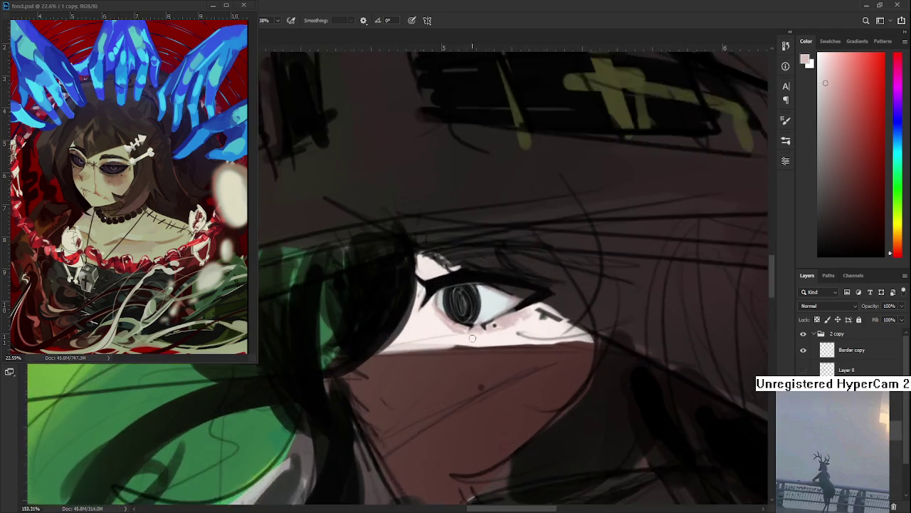
scroll(484, 327, up, 1)
scroll(456, 328, down, 1)
alt+click(417, 350)
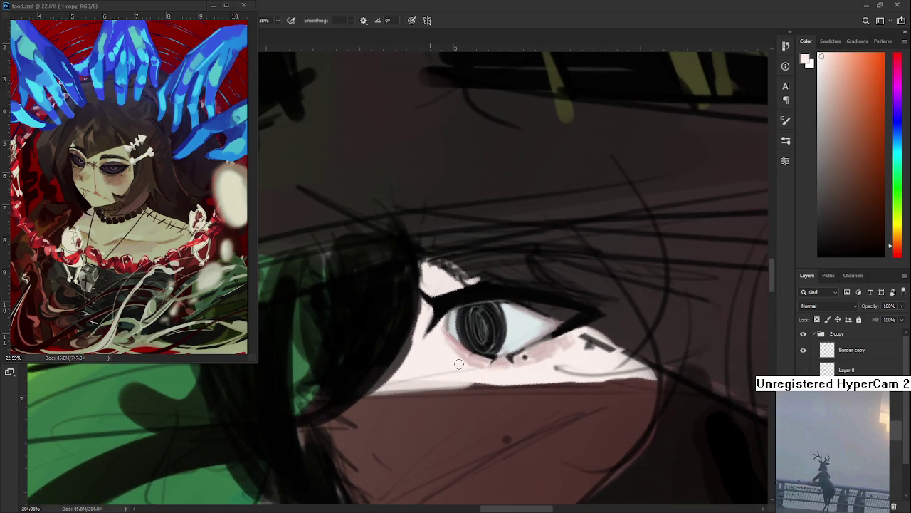
mouse_move(417, 376)
mouse_down()
mouse_move(431, 378)
mouse_move(452, 358)
mouse_up()
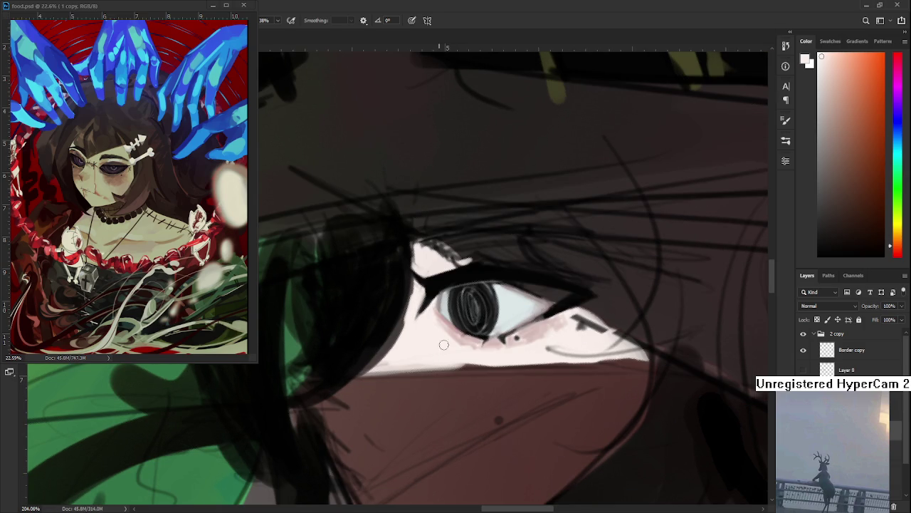
scroll(478, 307, down, 2)
Zoom in on the eye and sample its dark colour
scroll(479, 308, down, 2)
scroll(480, 311, down, 2)
scroll(481, 312, down, 2)
scroll(478, 310, down, 1)
scroll(476, 306, up, 1)
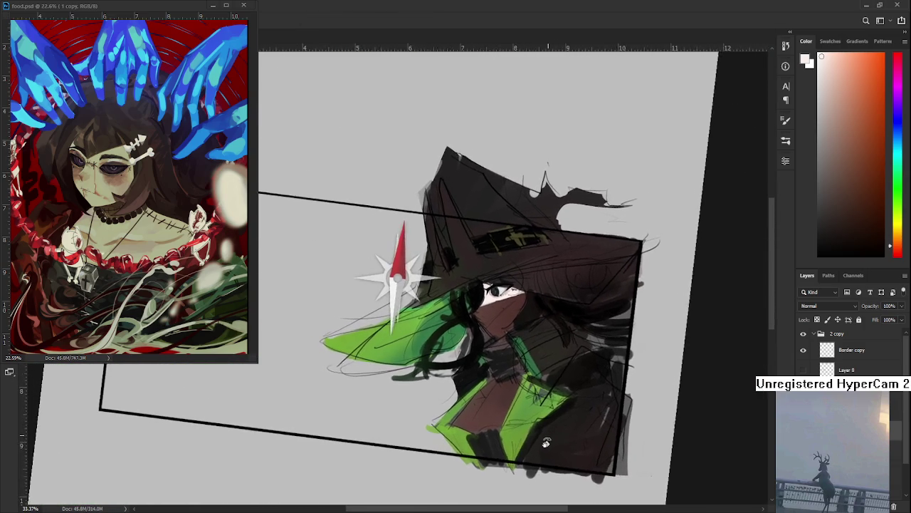
scroll(474, 303, up, 1)
scroll(473, 302, up, 3)
scroll(470, 313, up, 2)
scroll(466, 342, up, 2)
scroll(461, 378, up, 2)
alt+click(435, 341)
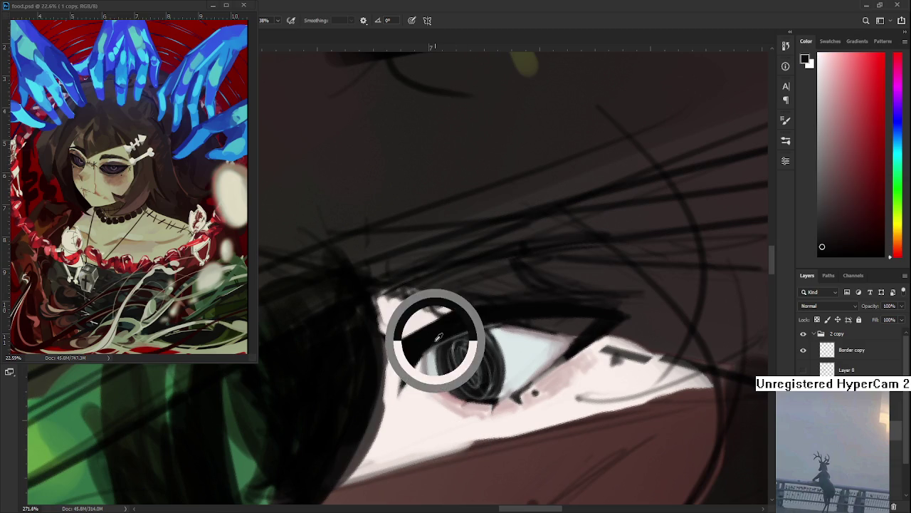
Add a small hair-green stroke on the upper eyelid, then sample the dark eyelid colour
scroll(423, 321, down, 2)
scroll(399, 356, down, 1)
alt+click(346, 385)
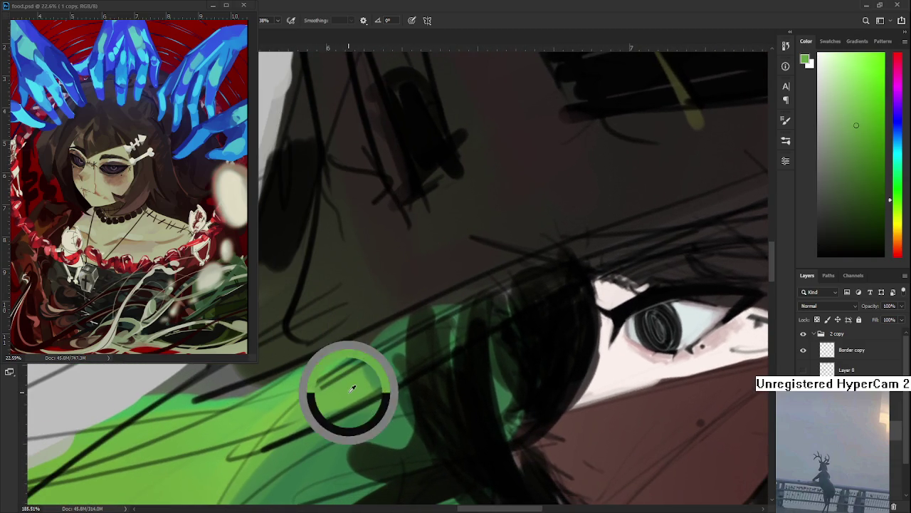
scroll(391, 382, down, 1)
scroll(391, 382, up, 1)
mouse_move(492, 349)
mouse_down()
mouse_move(478, 366)
mouse_move(485, 369)
mouse_up()
alt+click(499, 343)
alt+click(476, 362)
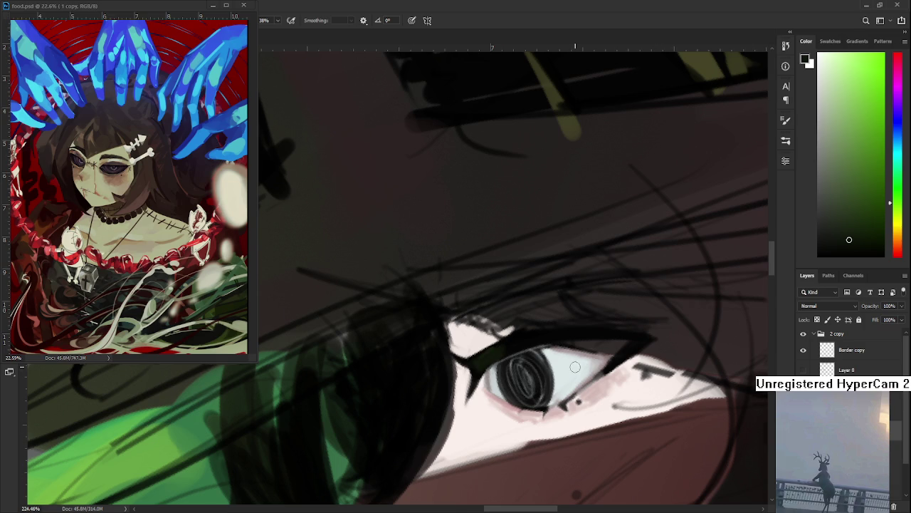
Sample pale whites beside the eye and paint cleaner eye whites
scroll(575, 365, down, 1)
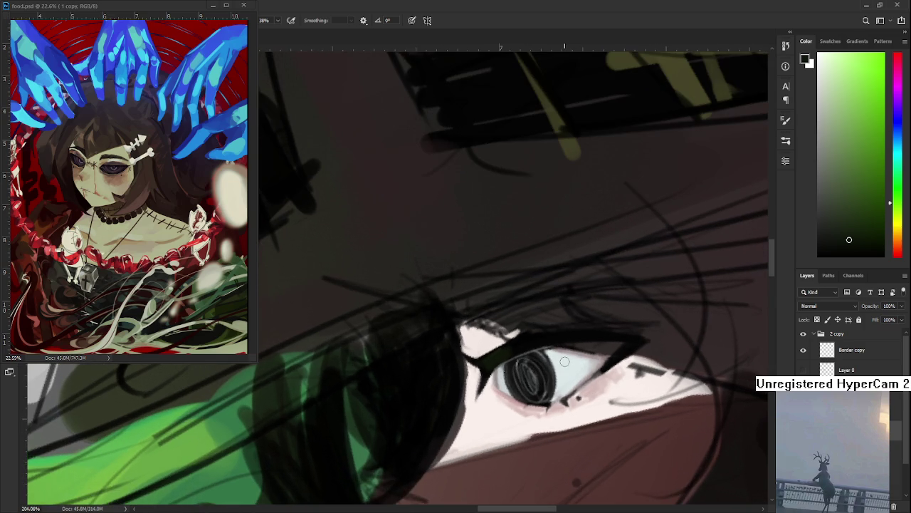
alt+click(511, 352)
alt+click(502, 354)
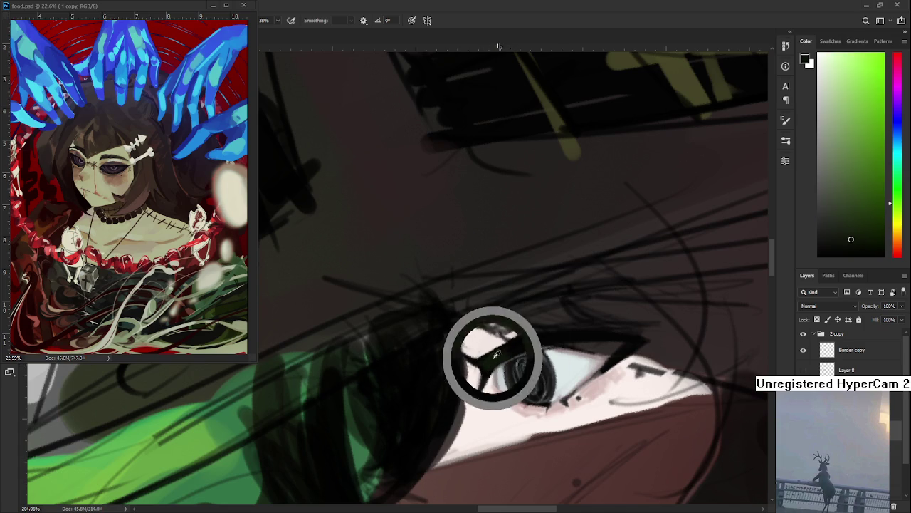
alt+click(501, 356)
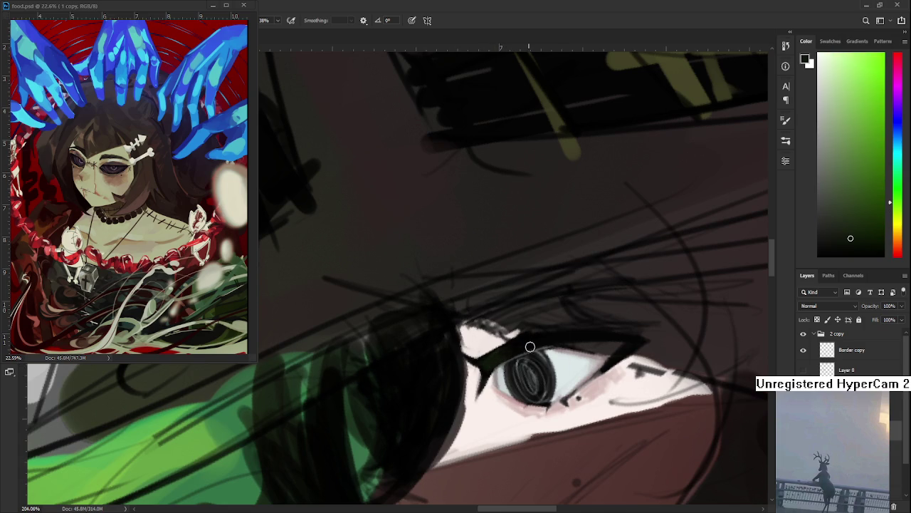
alt+click(577, 360)
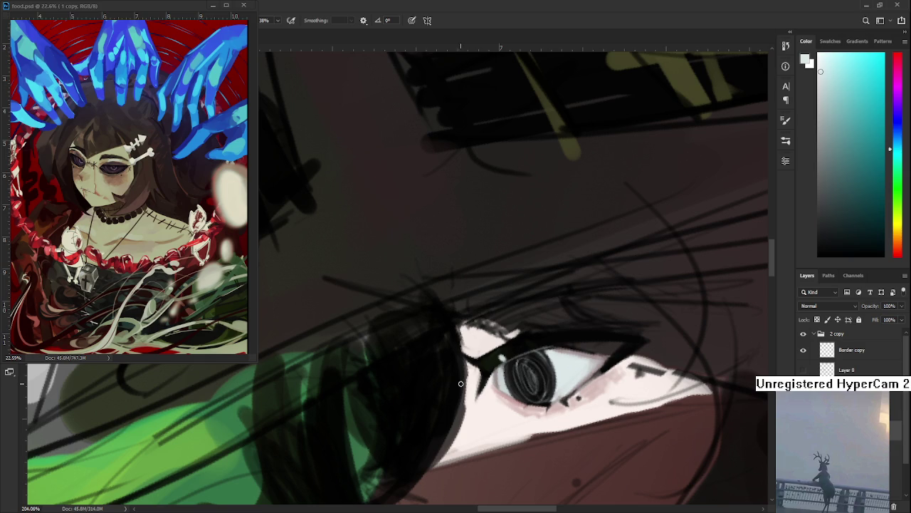
Sample eye tones and lighten the iris into grey swirling rings
scroll(461, 384, up, 1)
scroll(459, 371, up, 1)
alt+click(458, 361)
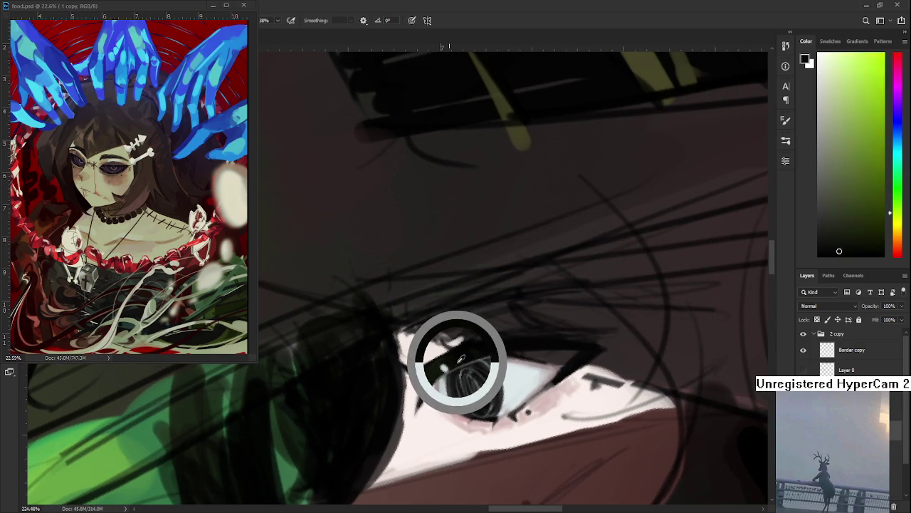
alt+click(456, 356)
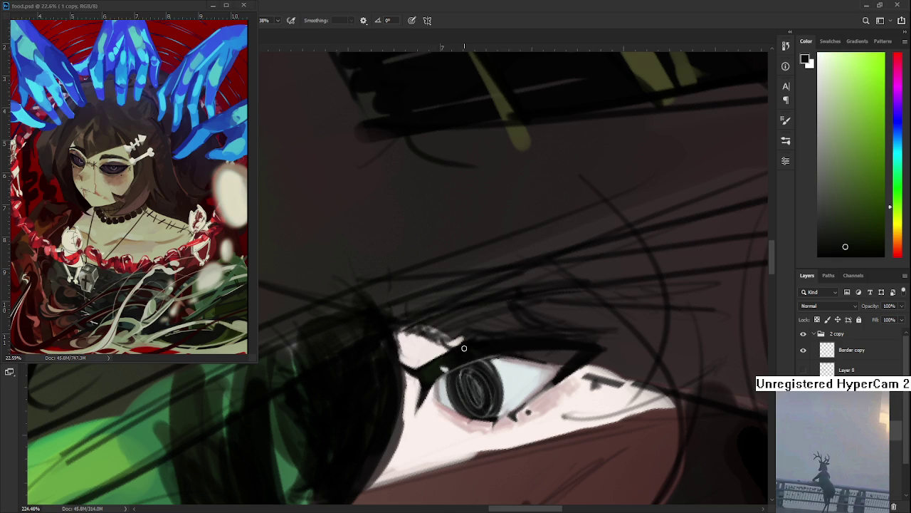
scroll(463, 347, down, 2)
scroll(470, 346, down, 2)
scroll(477, 345, down, 3)
scroll(498, 341, up, 4)
scroll(499, 341, up, 1)
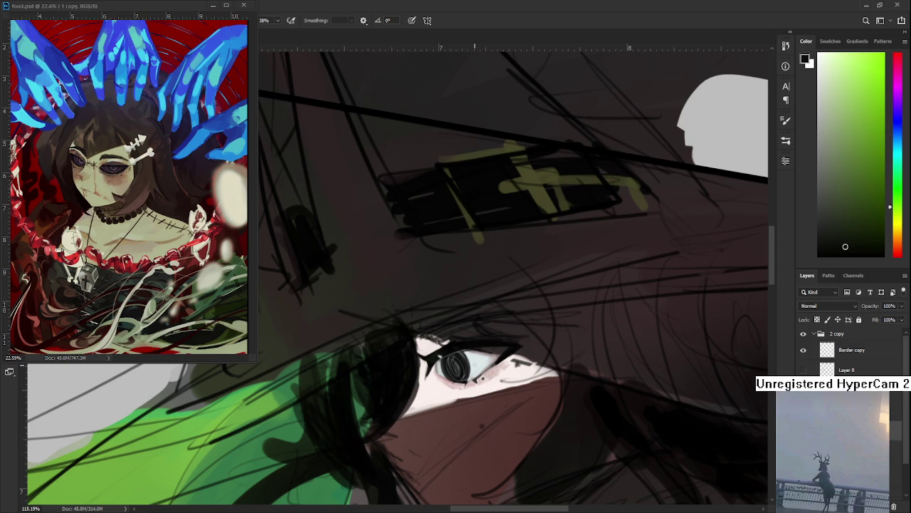
Rotate the view around the eye and sharpen the dark lash line with small dark marks
scroll(468, 382, up, 3)
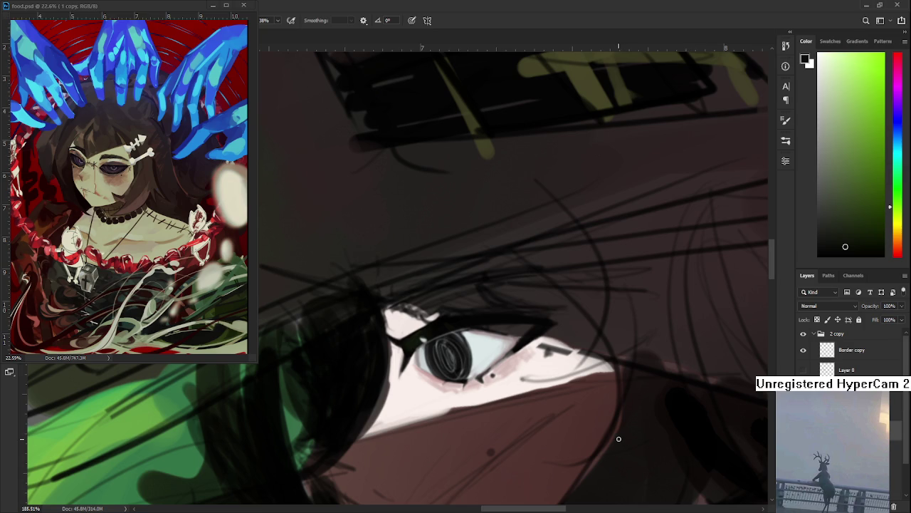
scroll(487, 375, down, 2)
scroll(487, 376, down, 2)
scroll(487, 375, down, 2)
scroll(487, 375, down, 2)
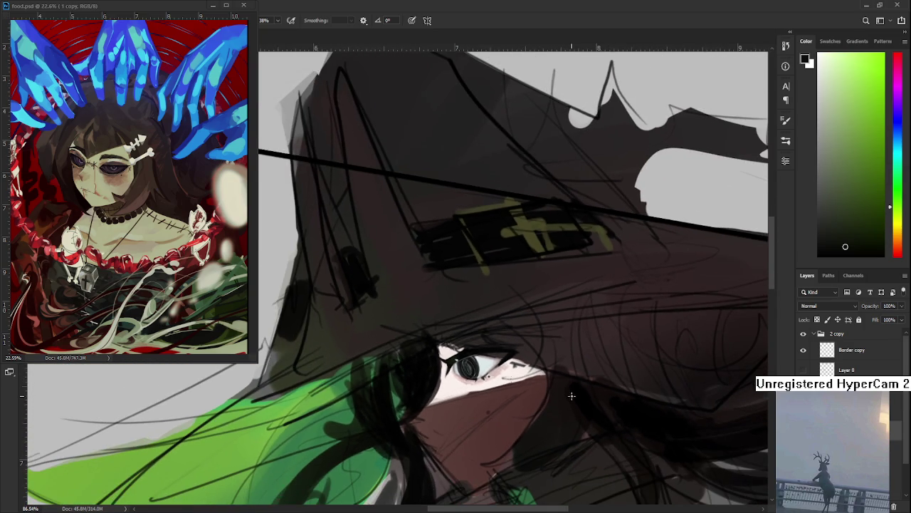
key(r)
drag(488, 376, 561, 441)
drag(553, 479, 512, 434)
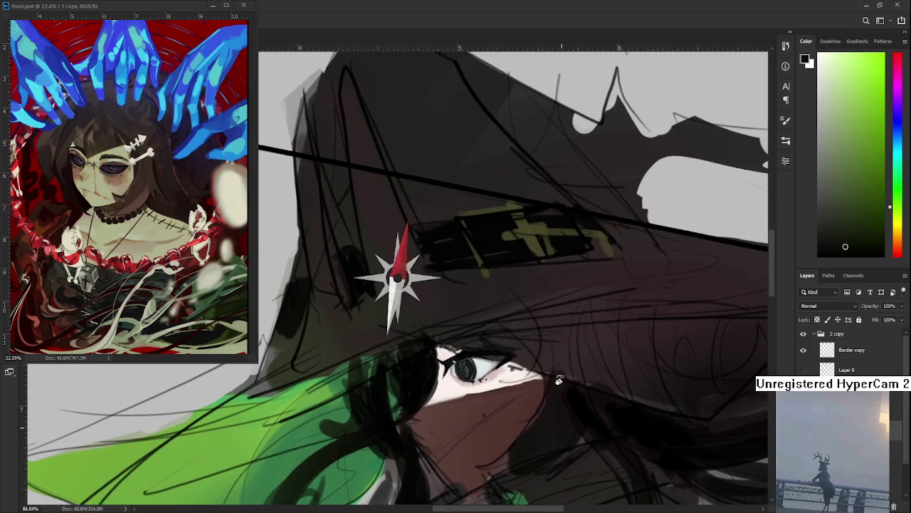
scroll(478, 383, up, 5)
scroll(479, 383, down, 2)
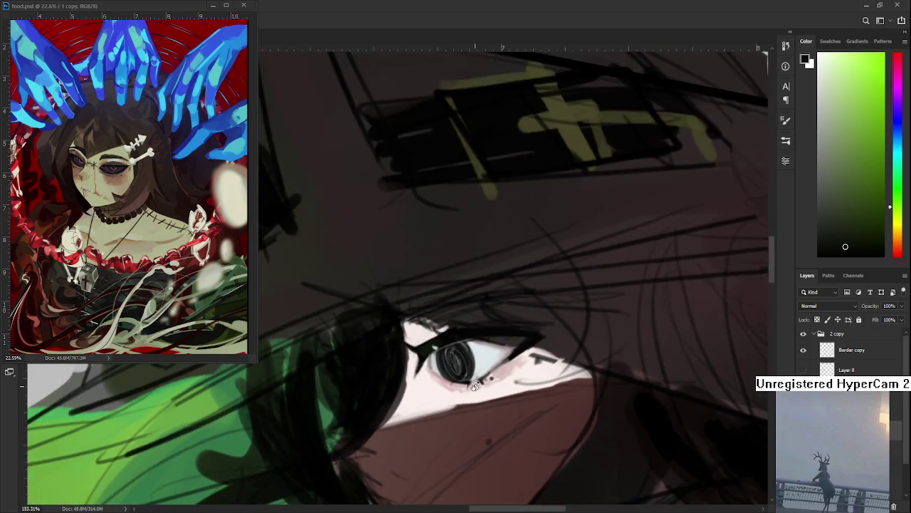
scroll(477, 384, down, 2)
scroll(476, 384, down, 3)
scroll(473, 384, up, 3)
scroll(473, 384, up, 3)
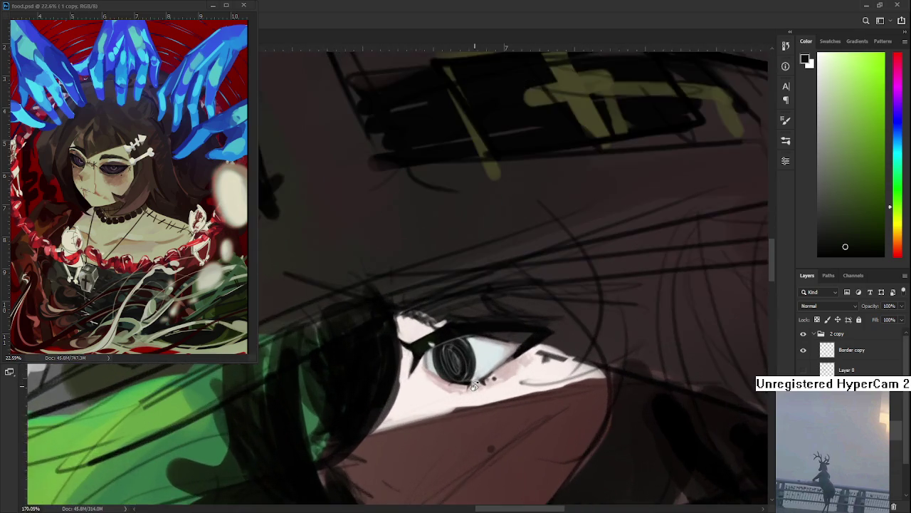
scroll(473, 385, down, 2)
mouse_move(470, 399)
mouse_down()
mouse_move(449, 417)
mouse_move(484, 356)
mouse_move(409, 400)
mouse_up()
scroll(485, 355, up, 3)
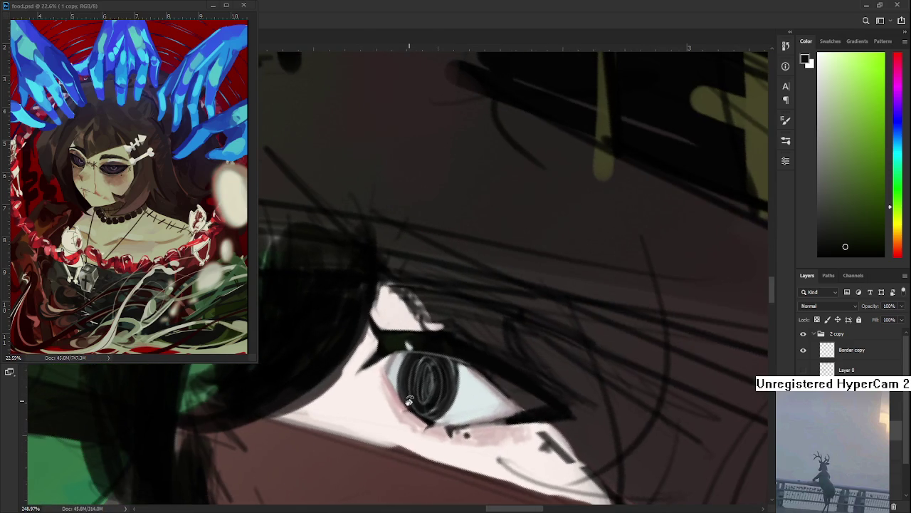
Smooth the skin beside the eye with sampled light, muted and near-white pinks, ending on dark red
alt+click(379, 376)
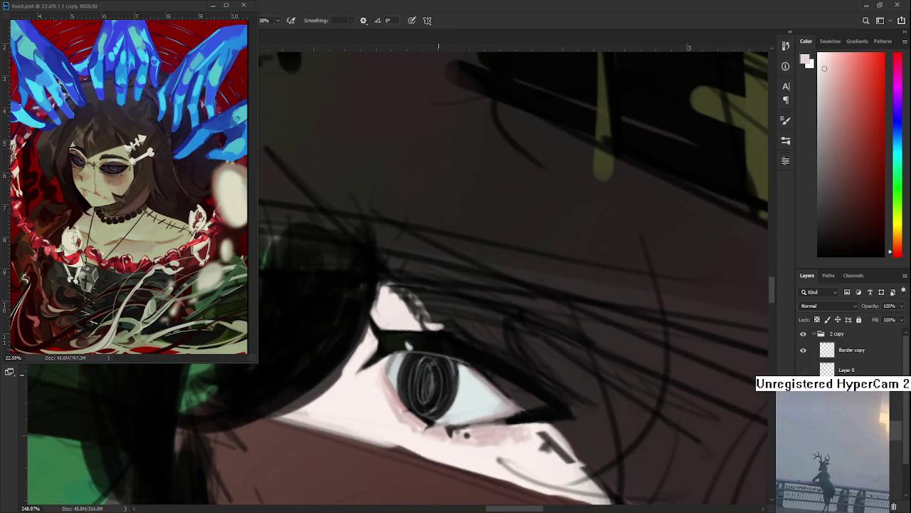
alt+click(379, 366)
alt+click(387, 388)
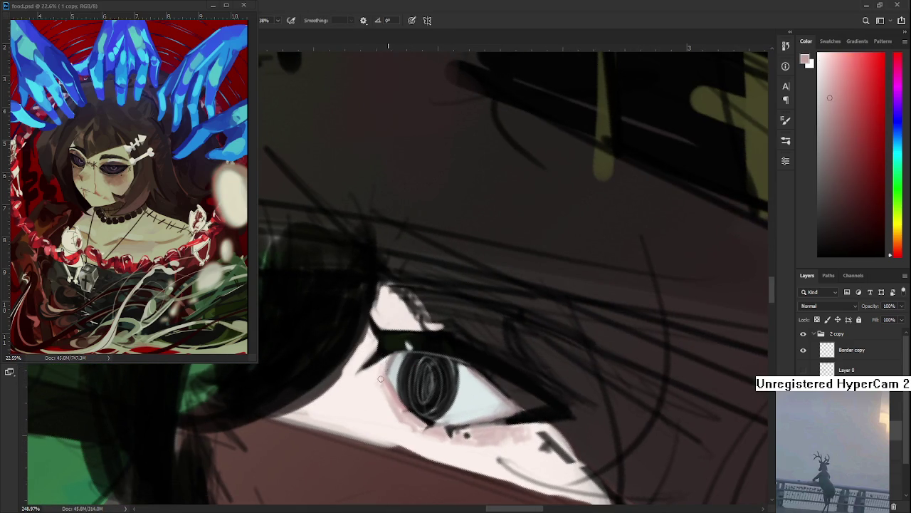
alt+click(371, 383)
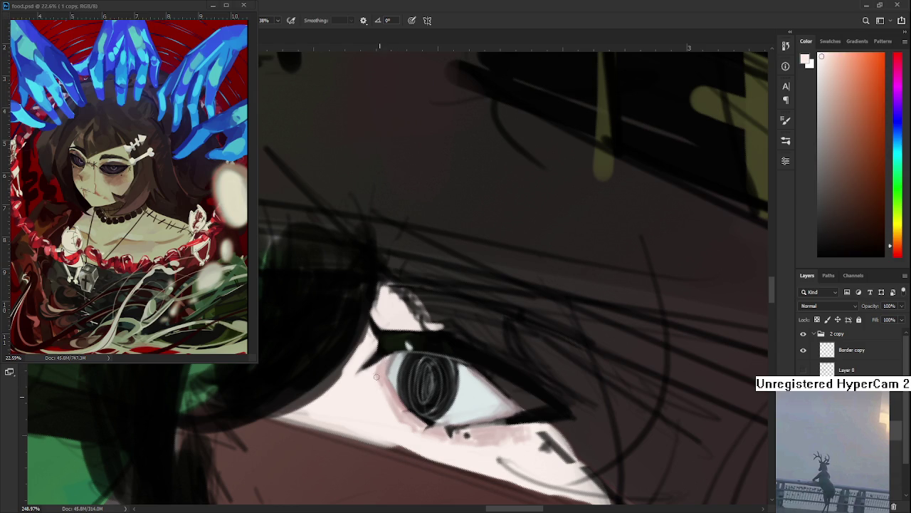
alt+click(375, 371)
alt+click(383, 370)
mouse_move(383, 372)
mouse_down()
mouse_move(509, 412)
mouse_move(485, 404)
mouse_up()
scroll(509, 411, down, 6)
scroll(487, 404, up, 6)
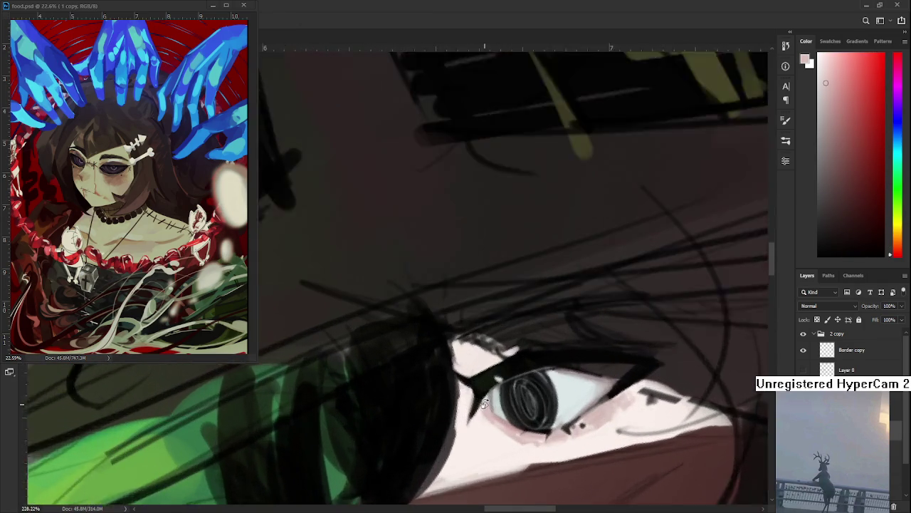
alt+click(520, 429)
click(849, 158)
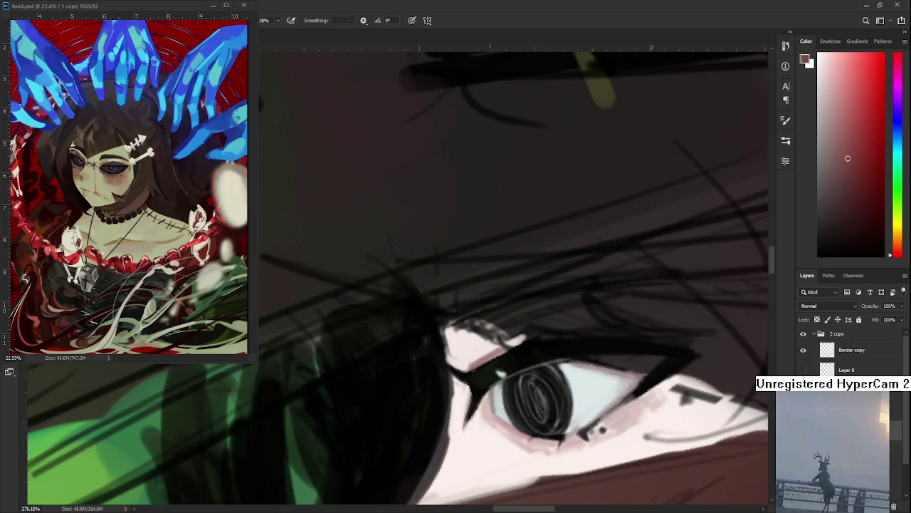
Sample pale pink and dark mask reds and touch up the mask edge beside the eye
alt+click(475, 355)
scroll(470, 365, down, 5)
alt+click(435, 379)
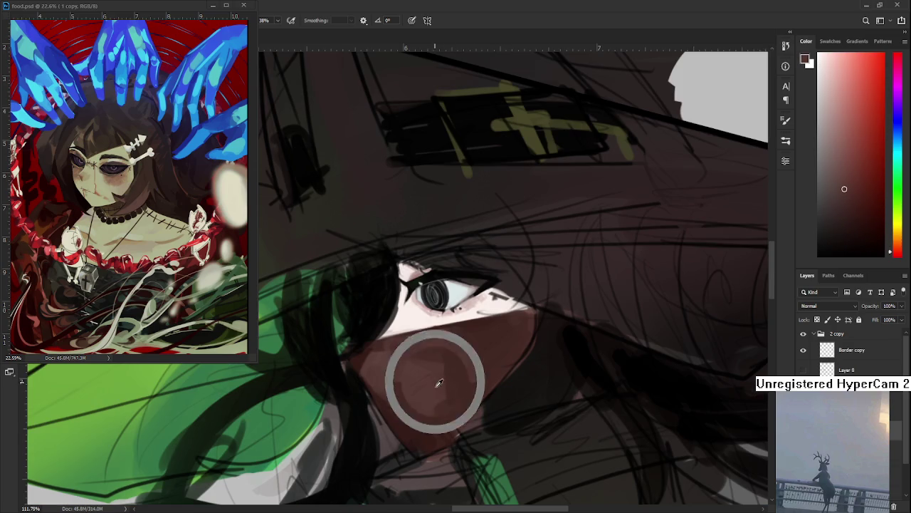
alt+click(402, 426)
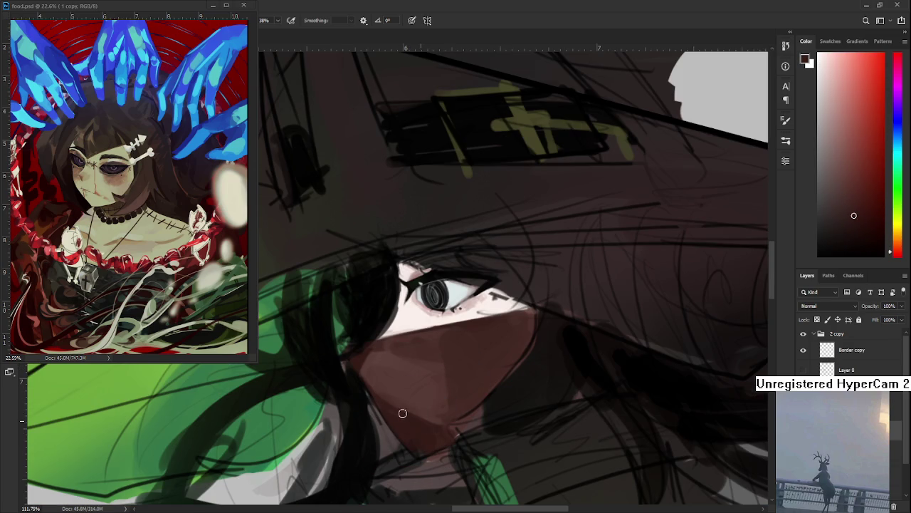
alt+click(408, 384)
alt+click(414, 416)
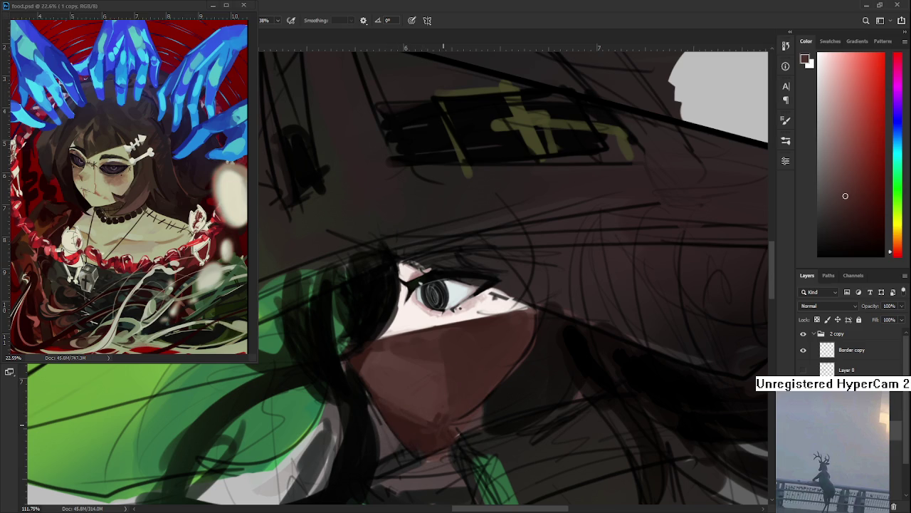
Check the mask from a rotated, zoomed view and choose a fresh dark tone from the face
scroll(470, 326, down, 5)
scroll(469, 326, up, 6)
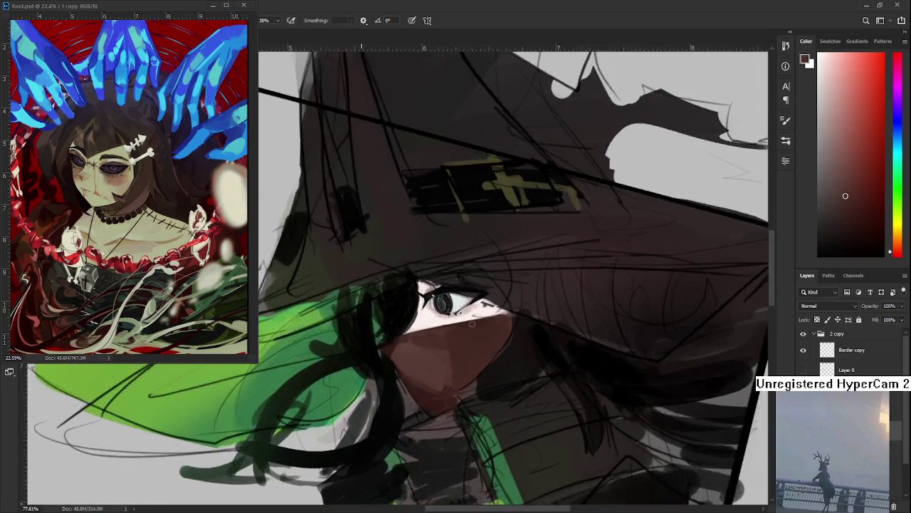
drag(471, 326, 525, 438)
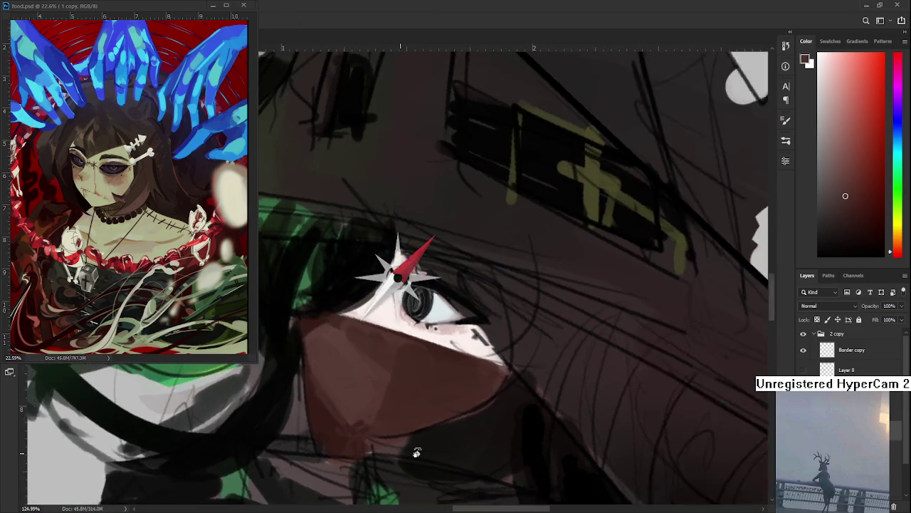
scroll(525, 437, down, 3)
scroll(530, 413, down, 2)
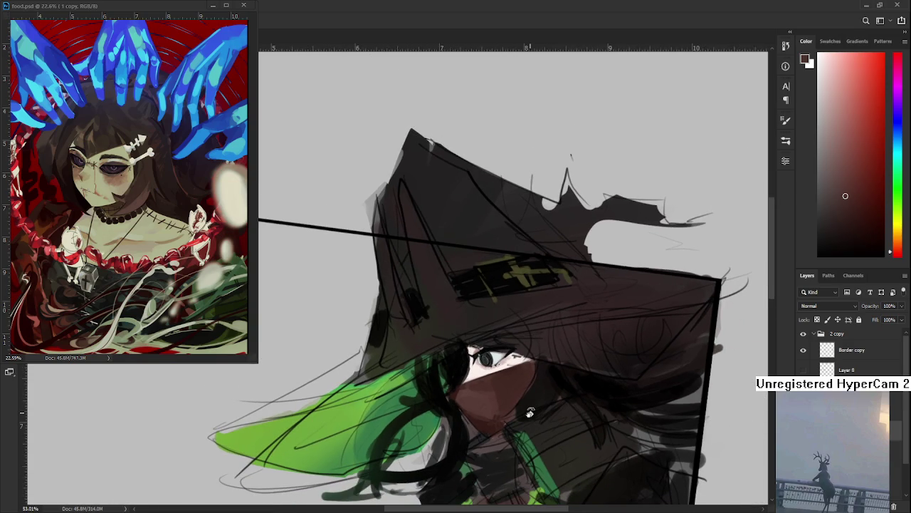
scroll(530, 413, up, 2)
scroll(530, 413, up, 1)
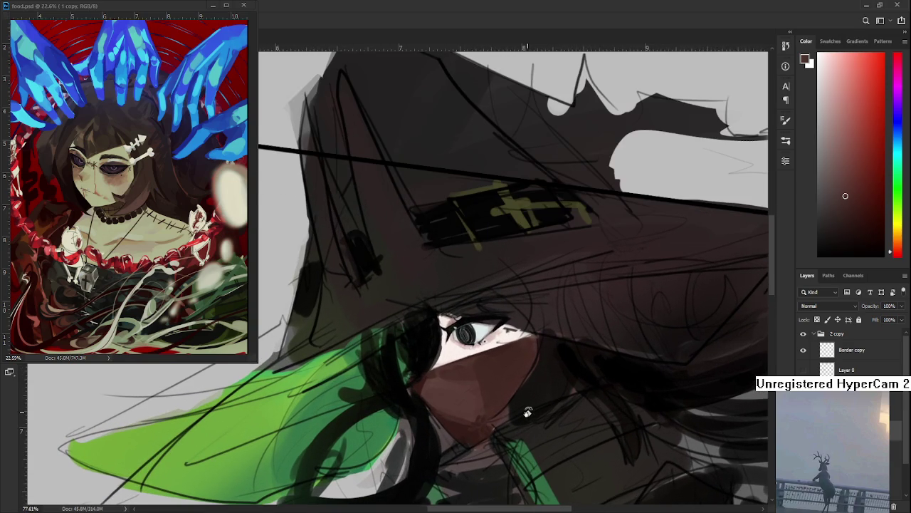
scroll(528, 413, up, 1)
scroll(525, 410, down, 1)
scroll(526, 409, down, 1)
scroll(524, 406, down, 1)
scroll(524, 406, up, 2)
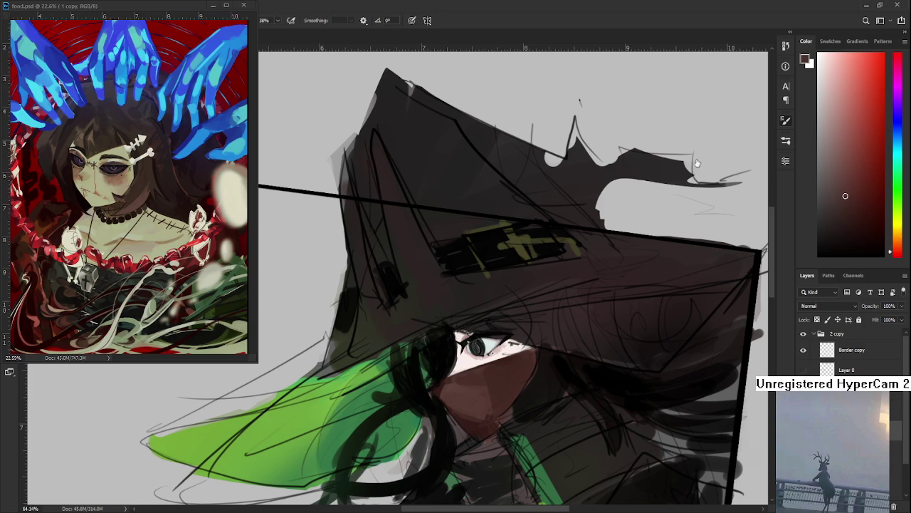
scroll(505, 377, up, 1)
scroll(460, 377, up, 1)
alt+click(461, 385)
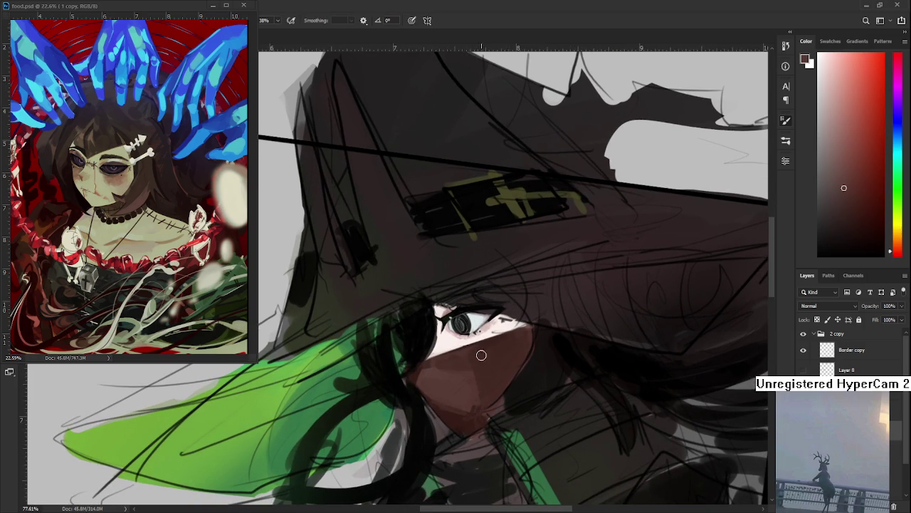
alt+click(468, 366)
Tilt the view and brush warm reddish-brown shading over the lower masked face using sampled skin tones
key(r)
mouse_move(516, 356)
mouse_down()
mouse_move(398, 394)
mouse_move(368, 425)
mouse_up()
alt+click(398, 394)
alt+click(374, 407)
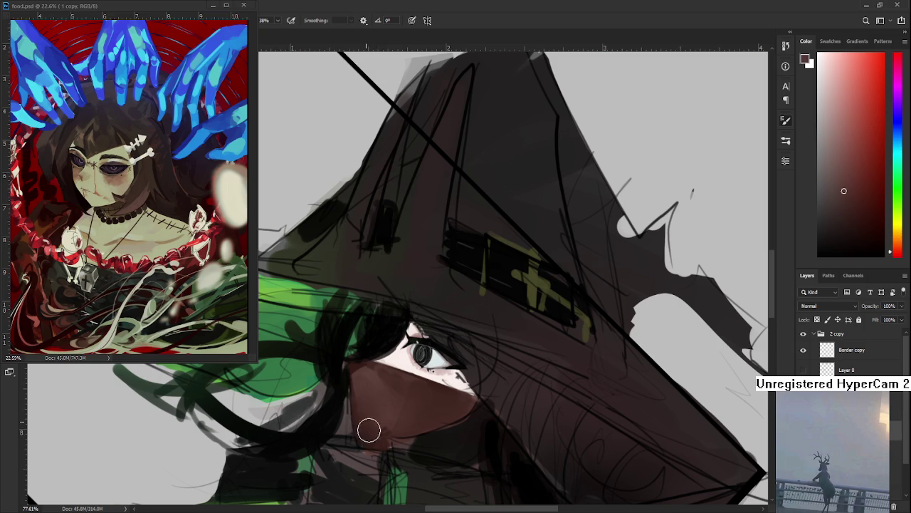
alt+click(381, 402)
alt+click(388, 392)
alt+click(431, 399)
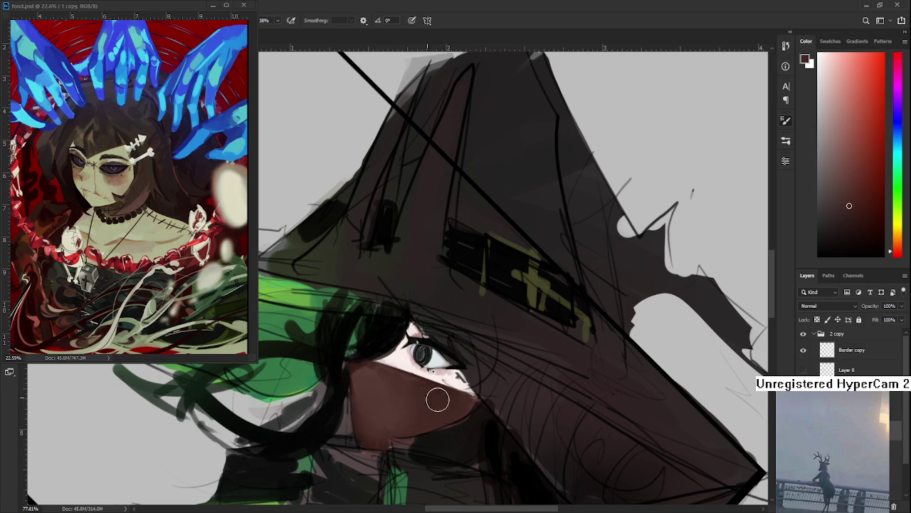
key(r)
mouse_move(399, 417)
mouse_down()
mouse_move(442, 371)
mouse_move(450, 376)
mouse_up()
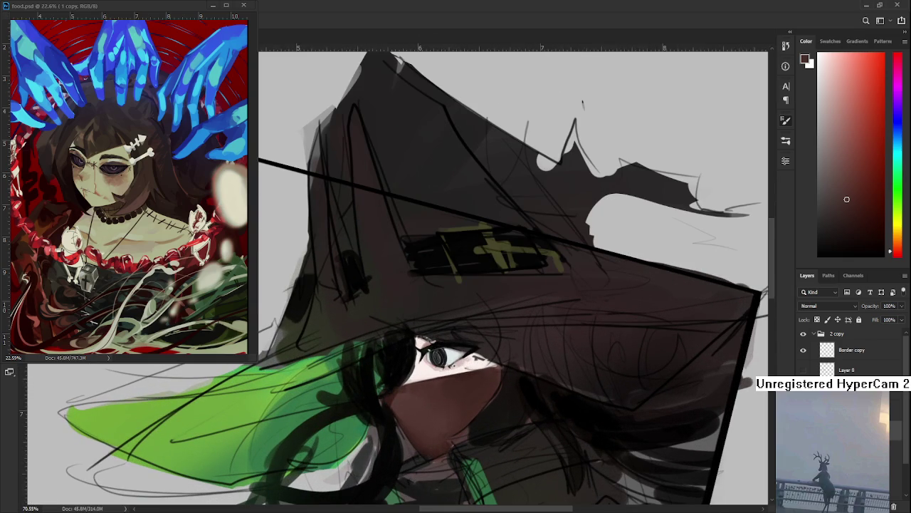
scroll(483, 352, down, 3)
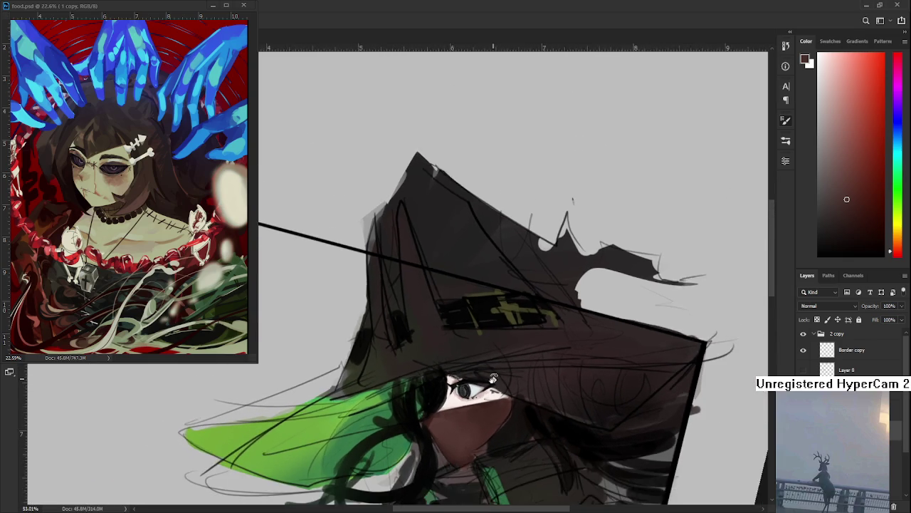
scroll(312, 391, down, 2)
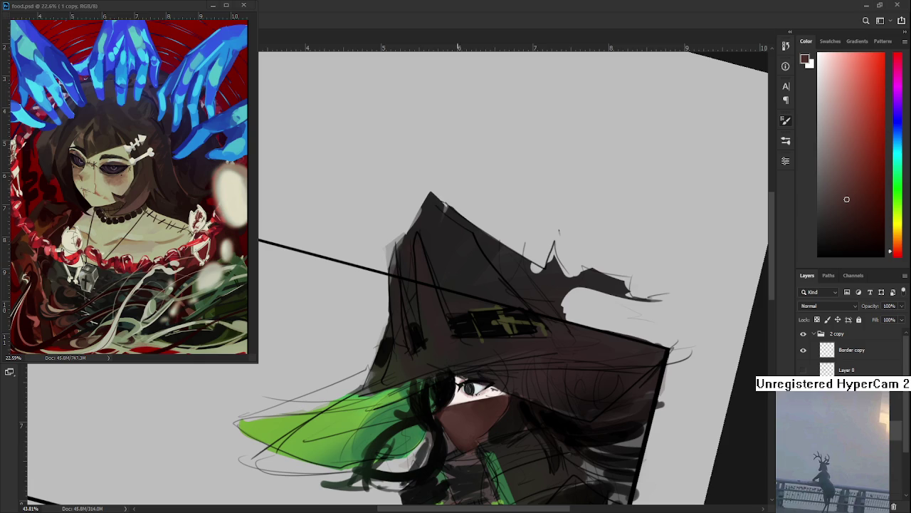
mouse_move(467, 348)
mouse_down()
mouse_move(452, 395)
mouse_move(427, 397)
mouse_up()
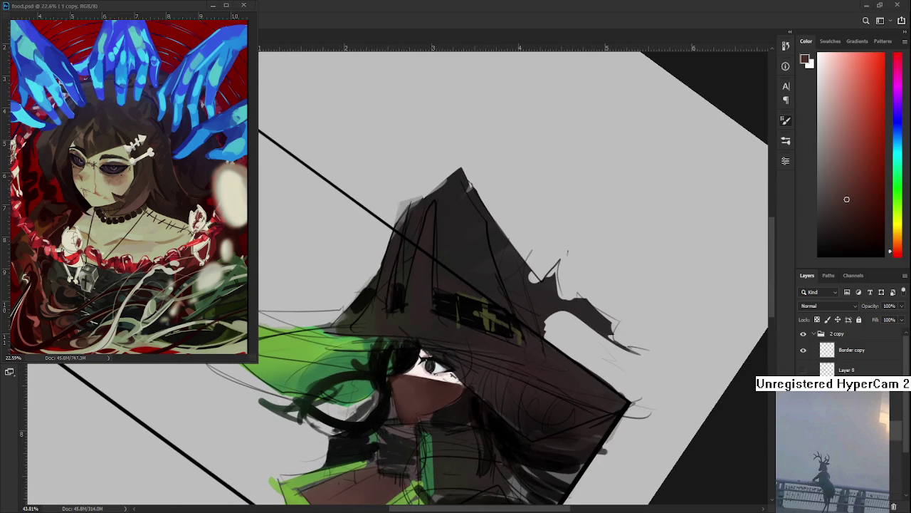
Darken the brim edge over the face with near-black tones sampled from the hat
key(b)
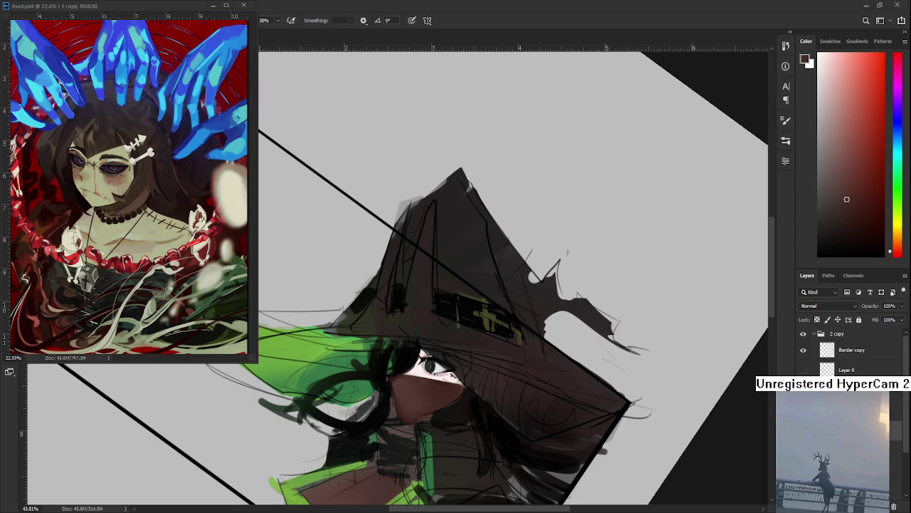
key(r)
drag(508, 389, 434, 368)
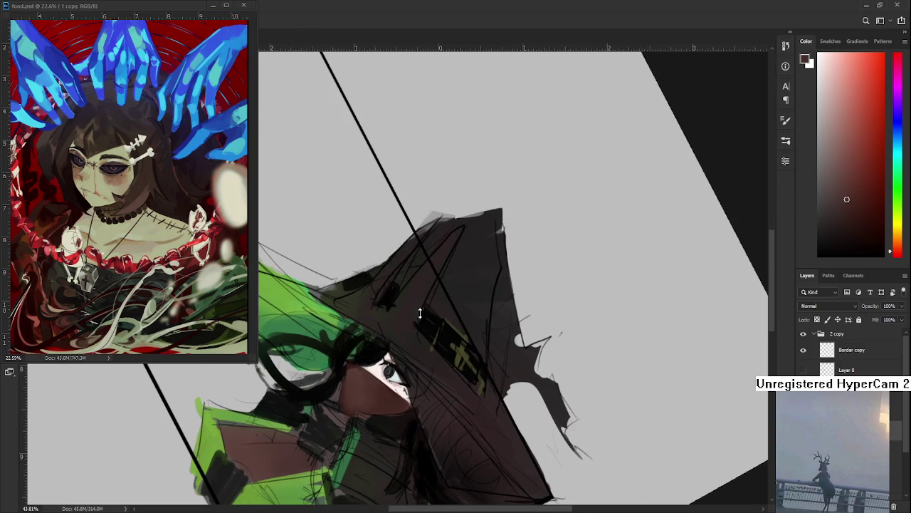
key(b)
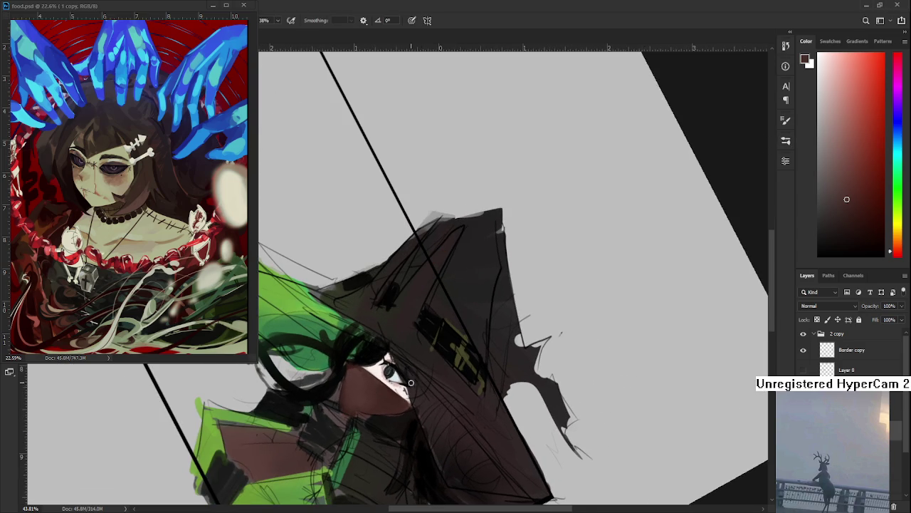
alt+click(397, 366)
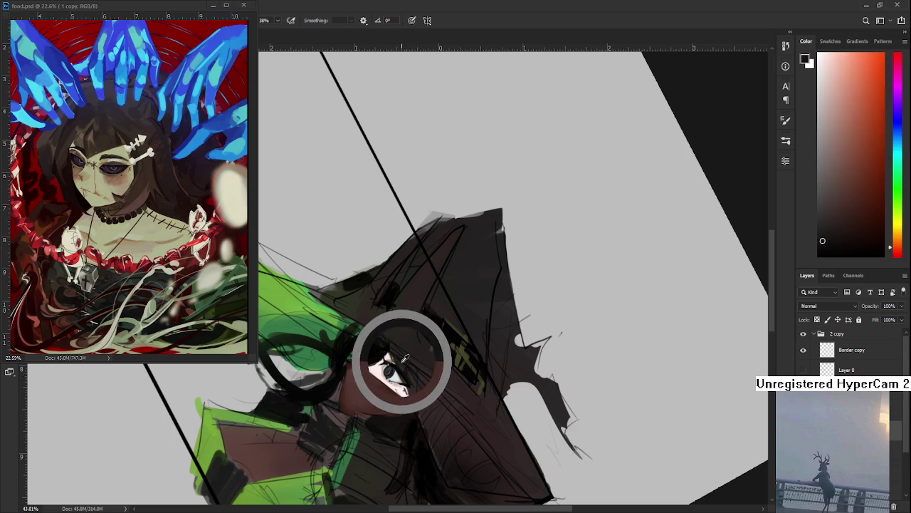
alt+click(437, 431)
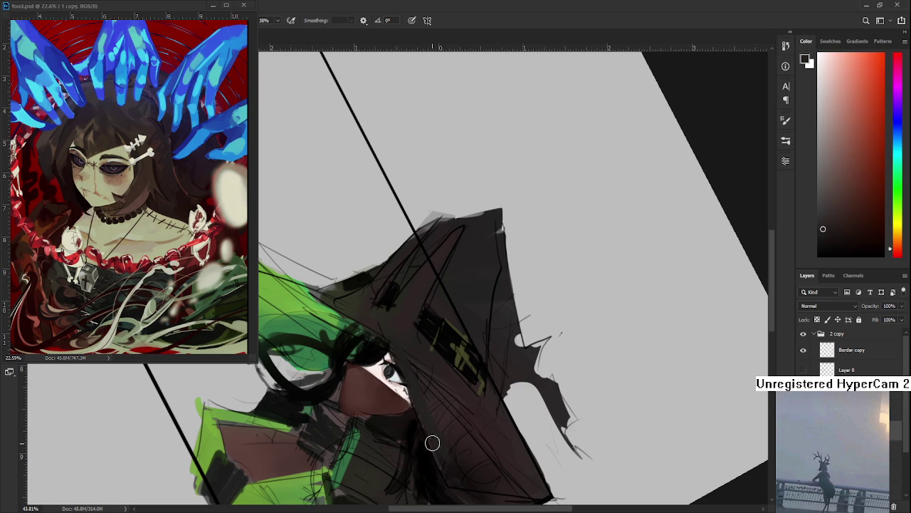
drag(423, 351, 397, 341)
alt+click(408, 365)
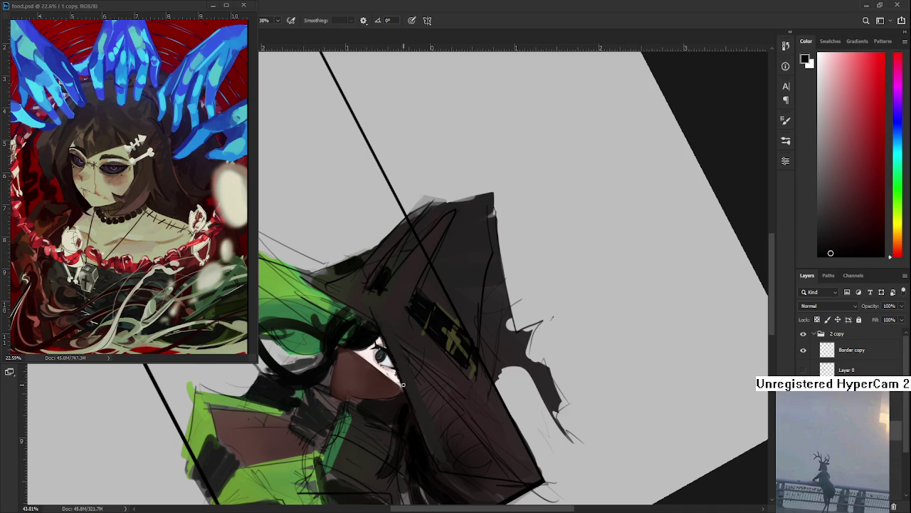
Paint dark browns and red-browns along the brim at a new canvas tilt
key(r)
mouse_move(377, 325)
mouse_down()
mouse_move(489, 383)
mouse_move(574, 309)
mouse_move(530, 351)
mouse_move(436, 326)
mouse_up()
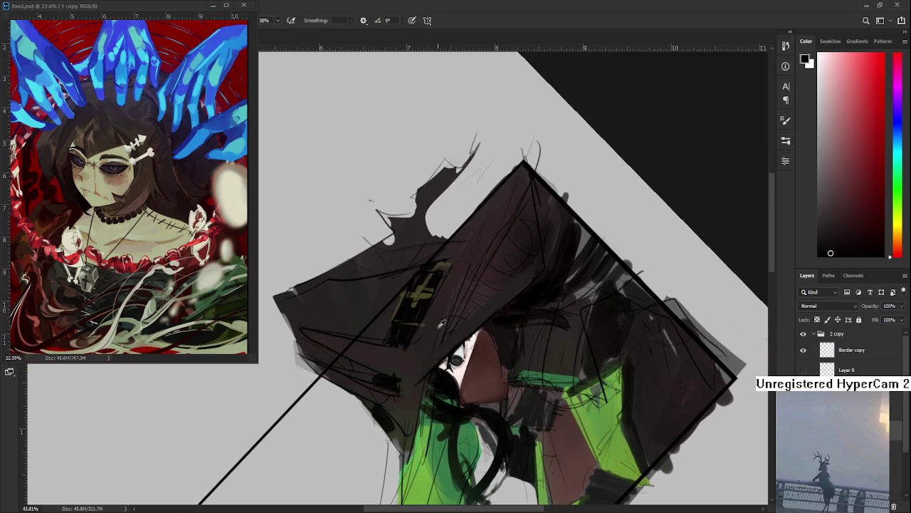
alt+click(443, 351)
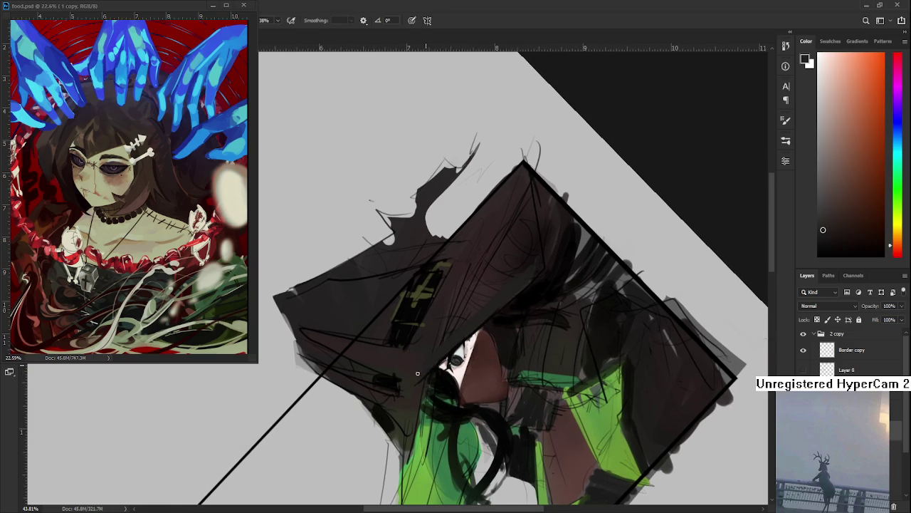
alt+click(463, 340)
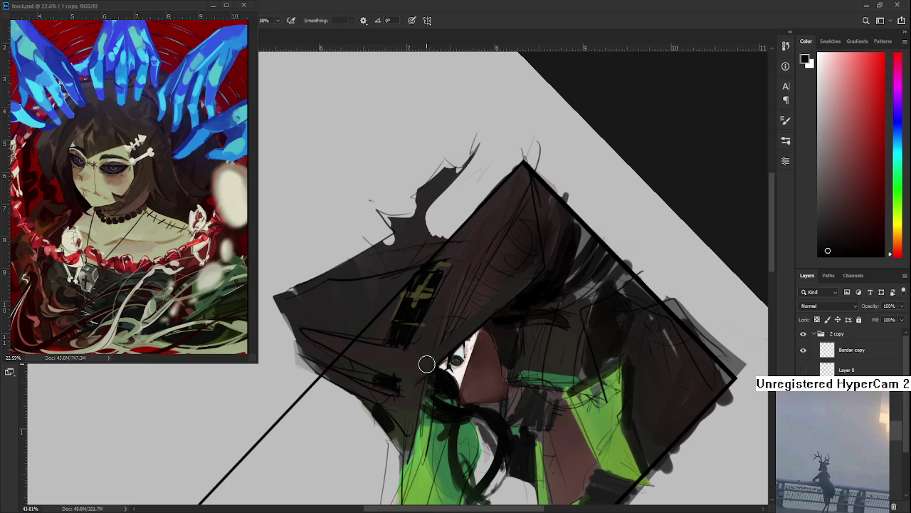
alt+click(429, 361)
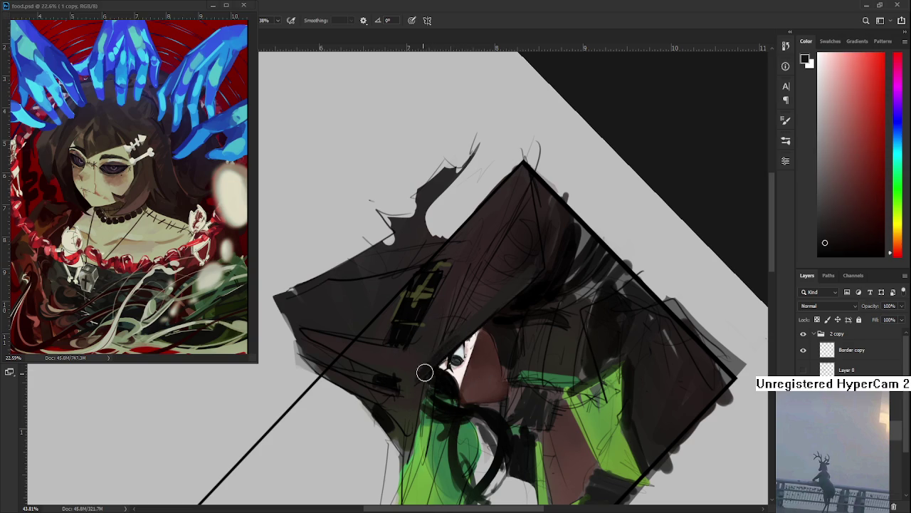
alt+click(441, 354)
Deepen the brim's reddish dark shading where it meets the top of the eye
mouse_move(492, 305)
mouse_down()
mouse_move(525, 354)
mouse_move(405, 363)
mouse_up()
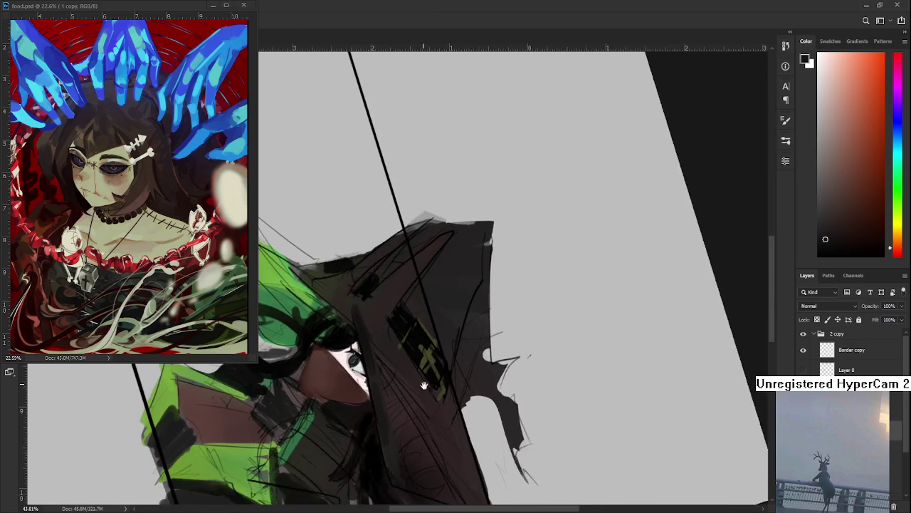
alt+click(403, 352)
alt+click(396, 382)
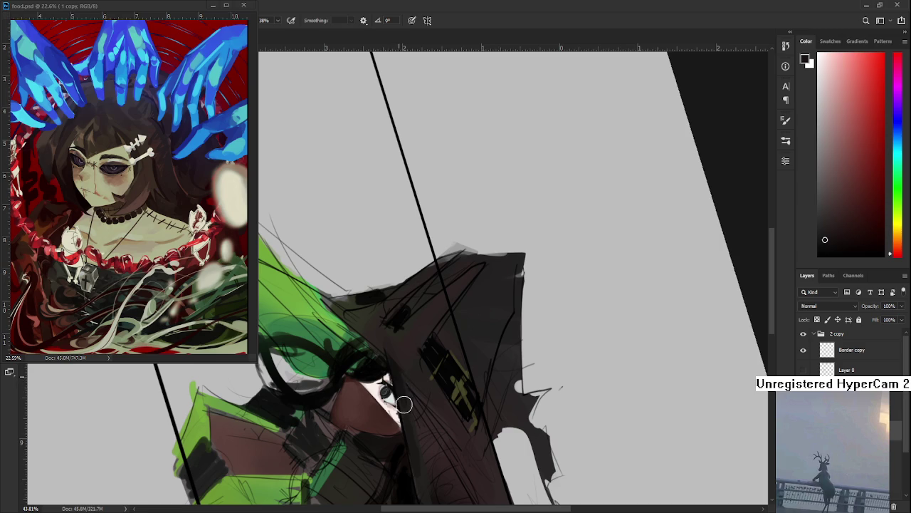
alt+click(403, 372)
alt+click(403, 384)
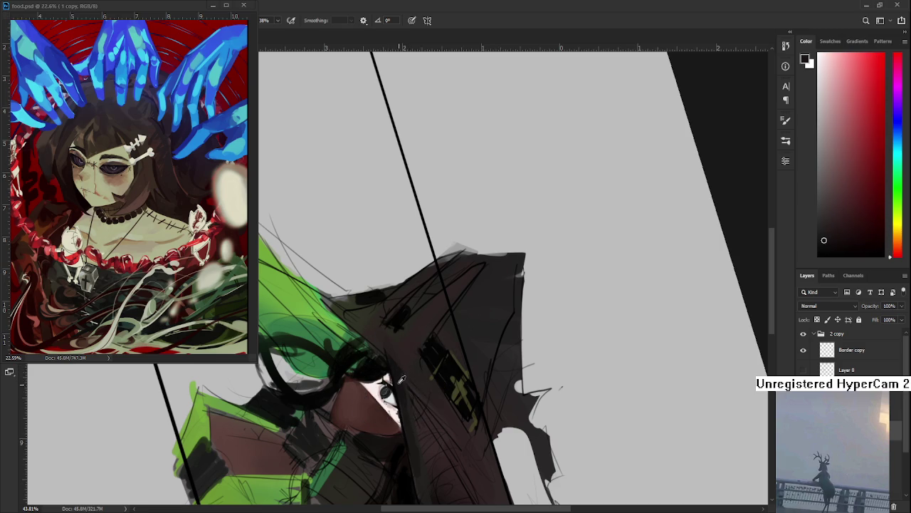
alt+click(409, 367)
alt+click(423, 427)
alt+click(406, 401)
alt+click(416, 400)
At a steep view angle, blend dark red and orange-brown tones into the brim near the face
key(r)
drag(404, 381, 507, 352)
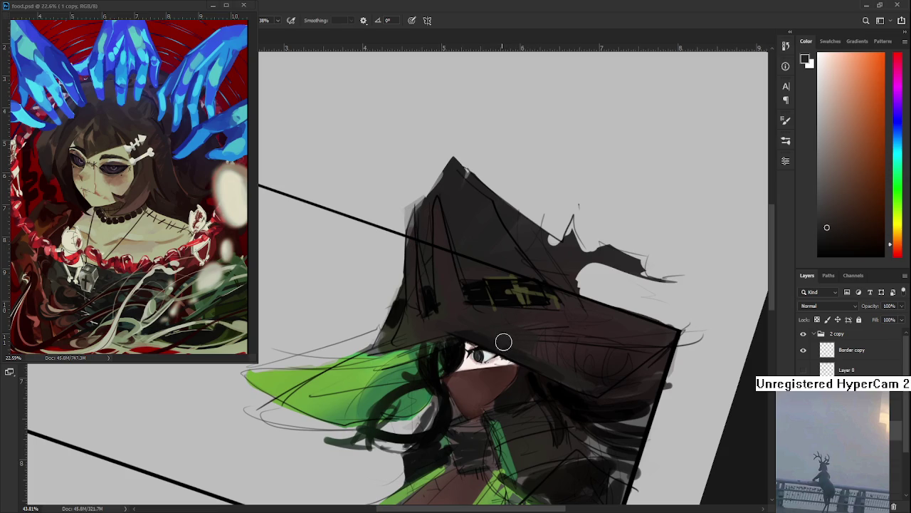
key(r)
drag(515, 330, 397, 324)
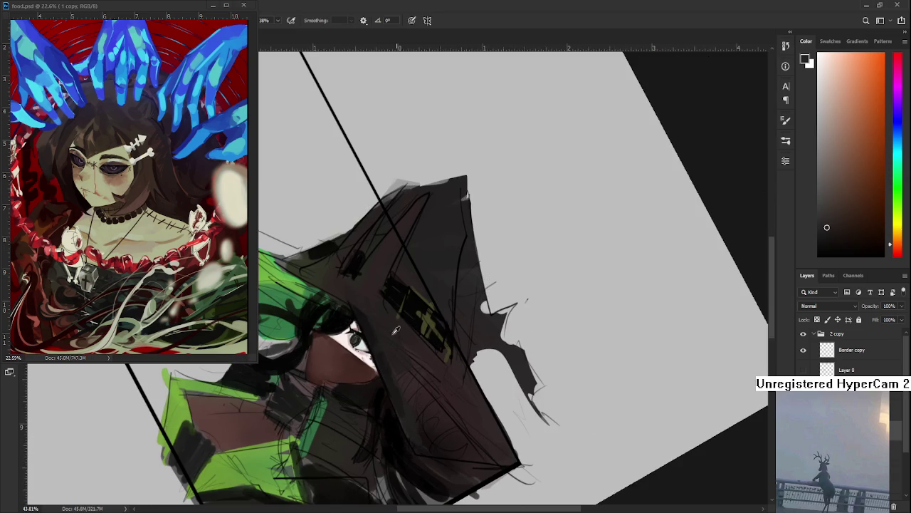
alt+click(376, 335)
alt+click(379, 332)
alt+click(378, 332)
alt+click(384, 352)
alt+click(398, 351)
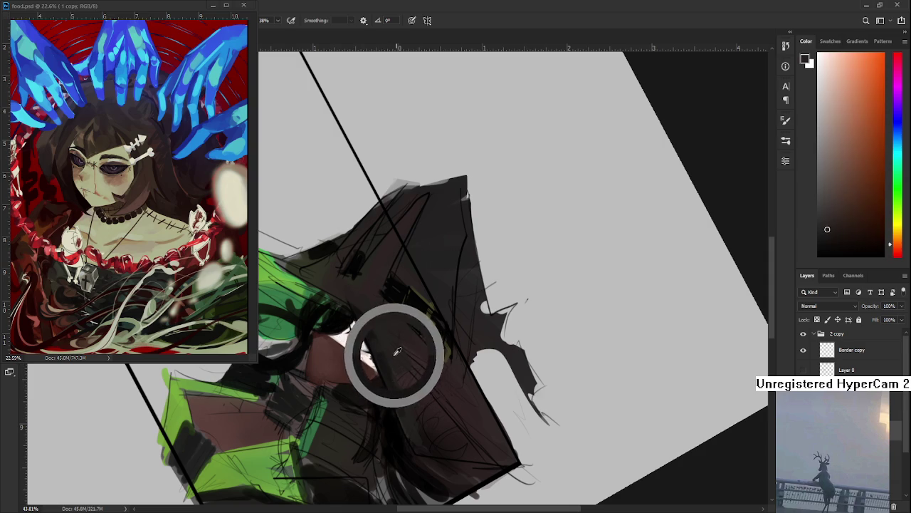
Fine-tune the brim's dark red and brown fill for a smoother overlap
key(r)
drag(415, 366, 440, 399)
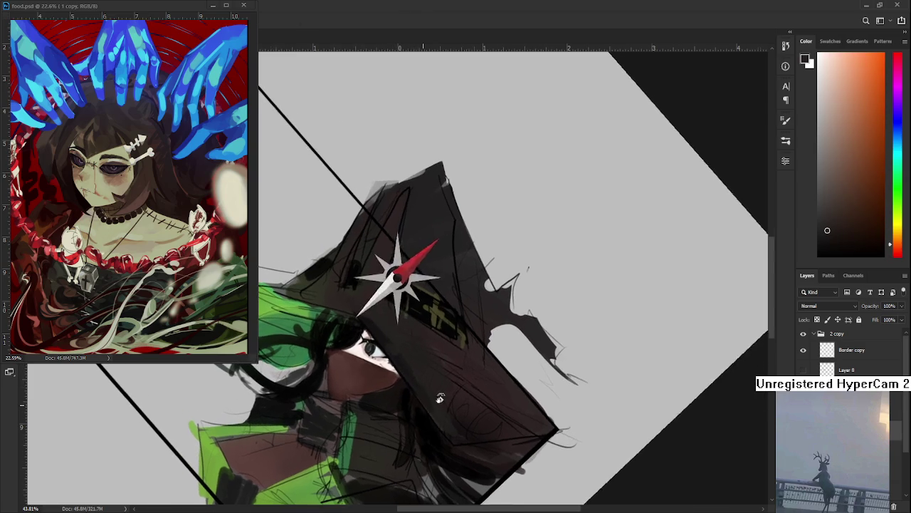
alt+click(470, 365)
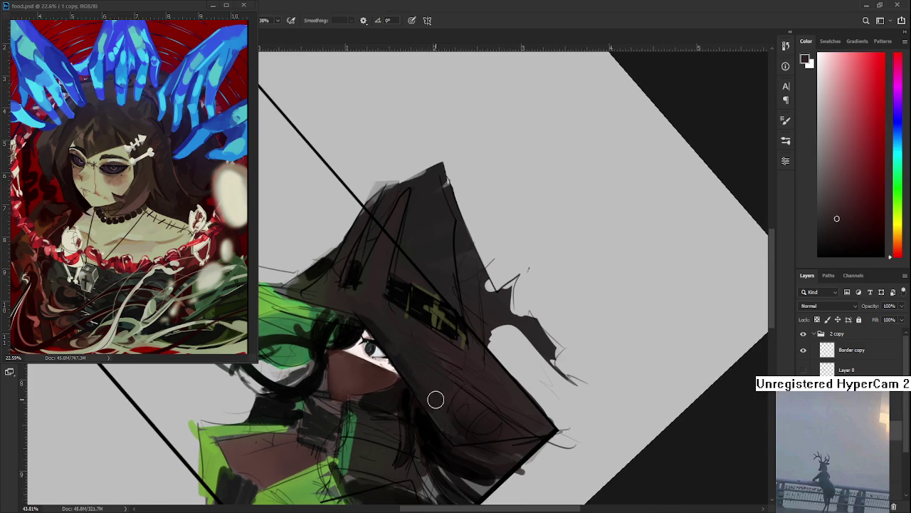
alt+click(421, 351)
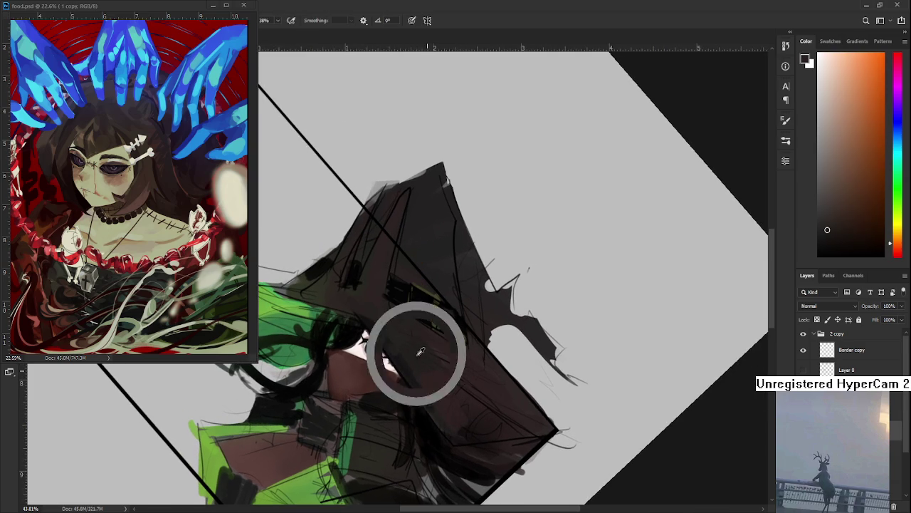
alt+click(433, 391)
alt+click(407, 339)
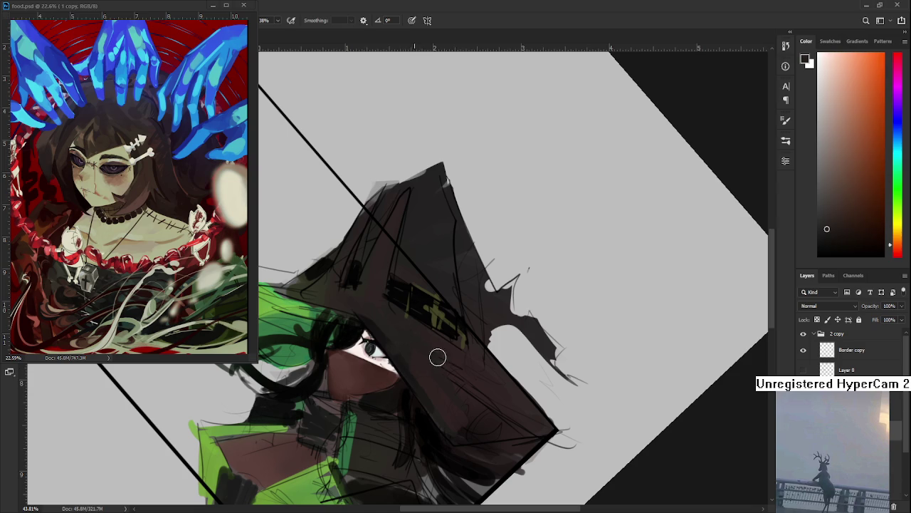
mouse_move(468, 409)
mouse_down()
mouse_move(500, 246)
mouse_move(496, 358)
mouse_move(513, 319)
mouse_up()
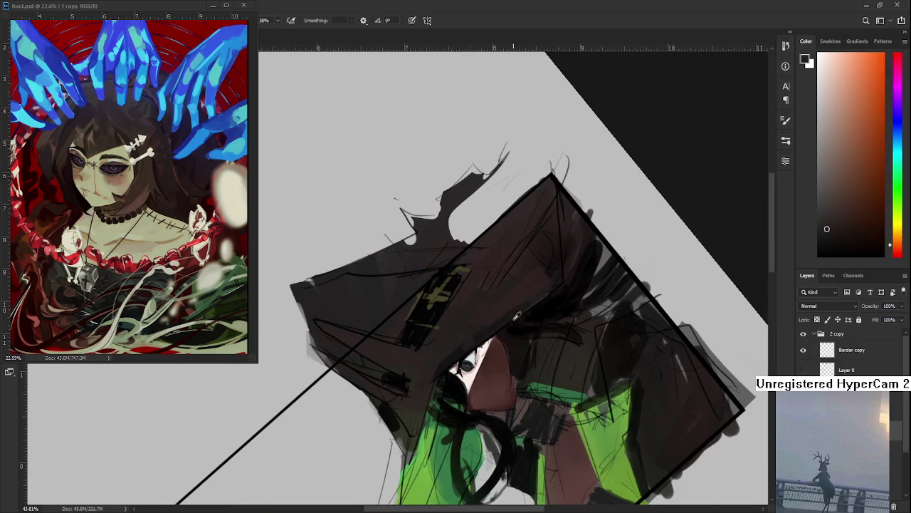
Sample red-brown and dark hat colours with the view positioned over the hat band patch
alt+click(507, 319)
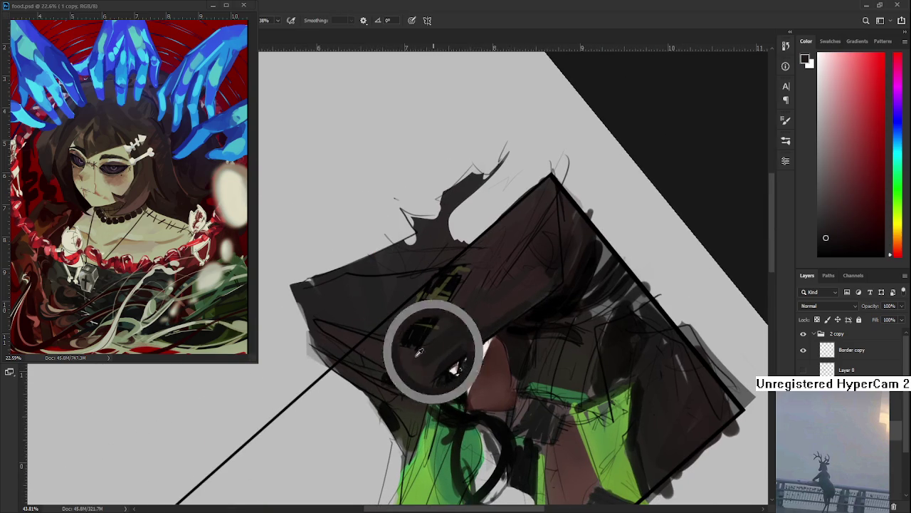
alt+click(444, 349)
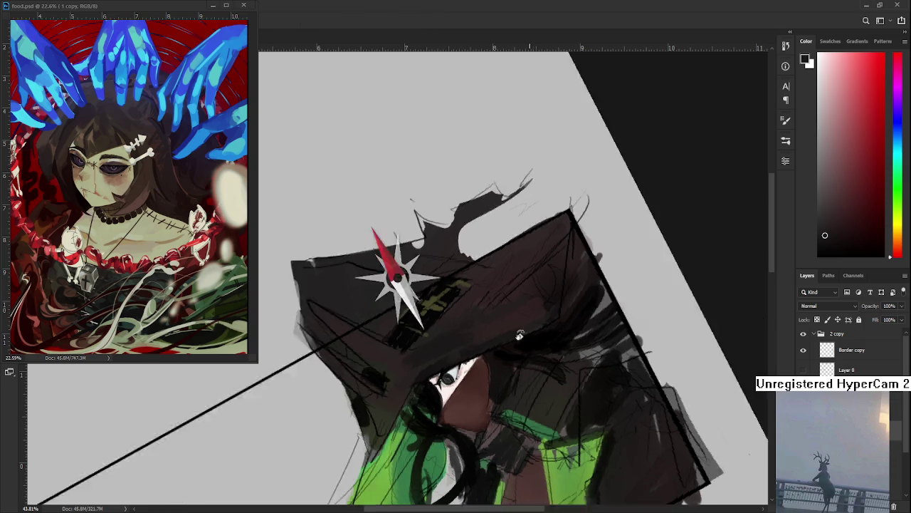
drag(529, 321, 477, 361)
alt+click(387, 331)
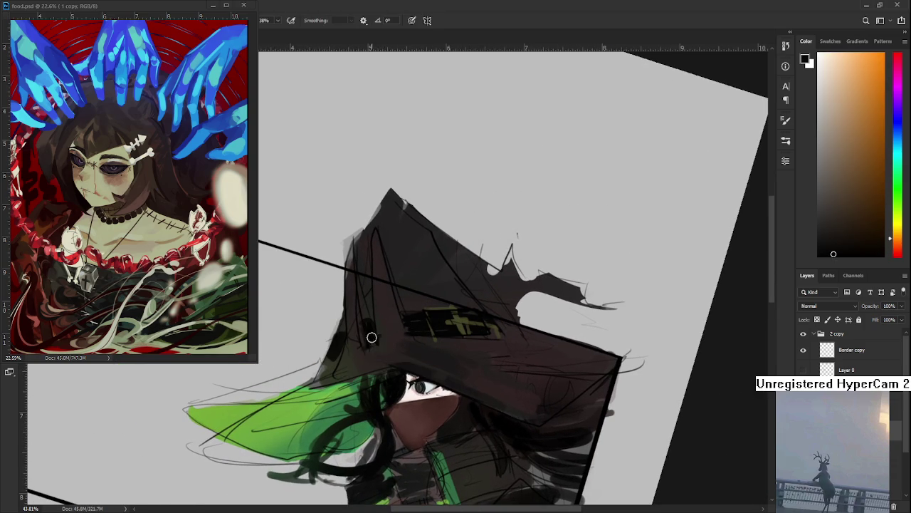
drag(379, 327, 383, 316)
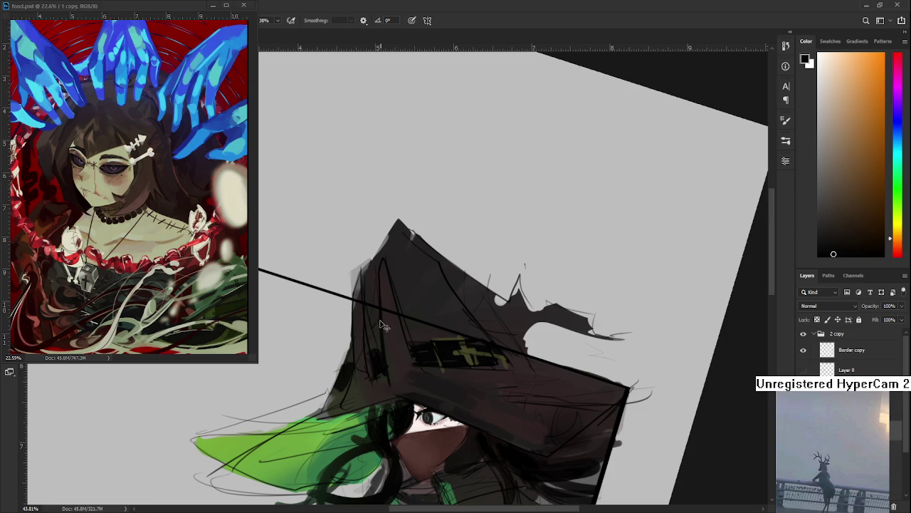
drag(396, 329, 381, 333)
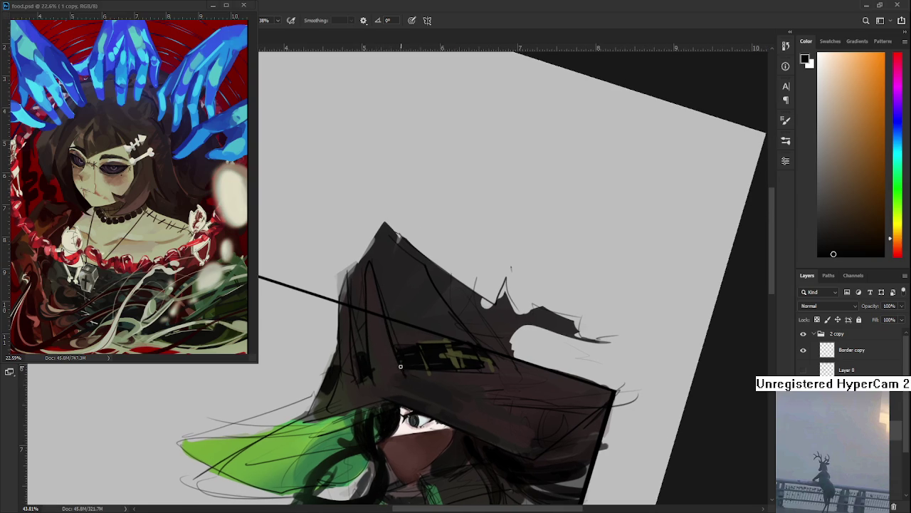
key(r)
drag(398, 359, 431, 322)
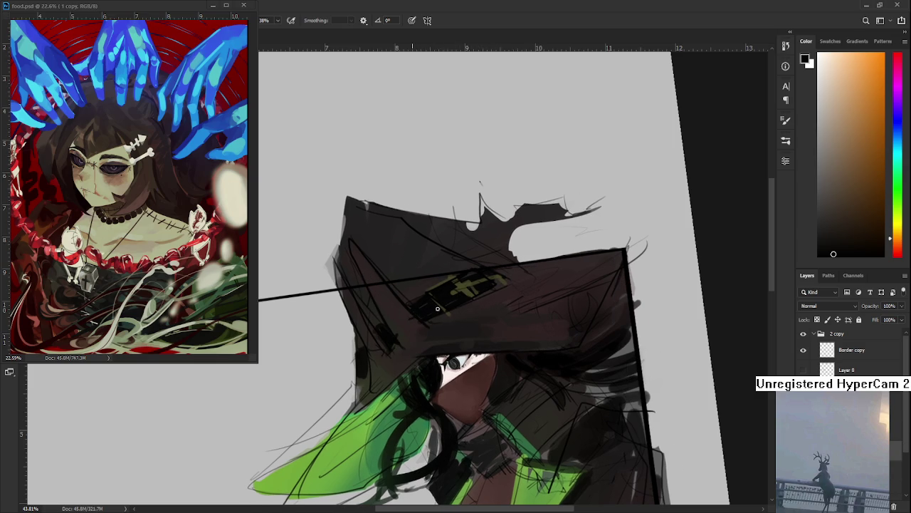
Toggle the painted figure layer to compare, then brush dark brown over the yellow patch
alt+click(413, 326)
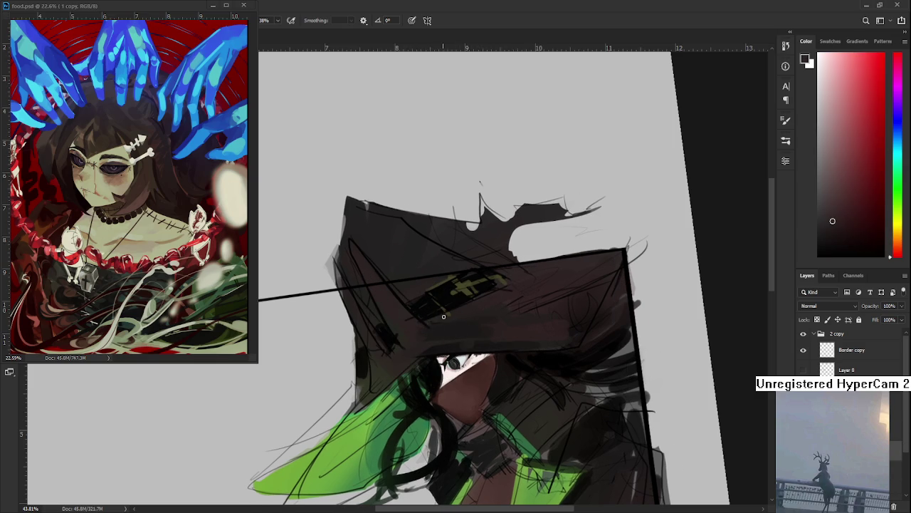
alt+click(445, 314)
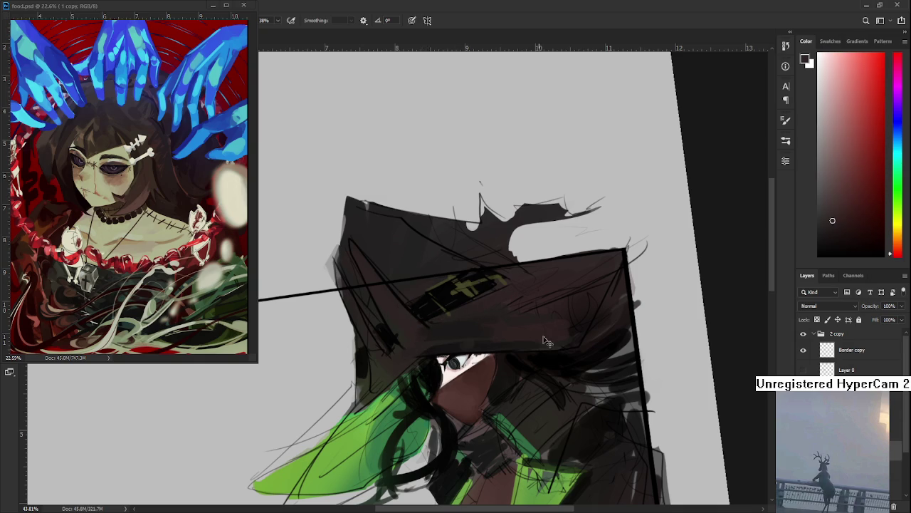
click(803, 403)
click(803, 402)
drag(463, 331, 426, 324)
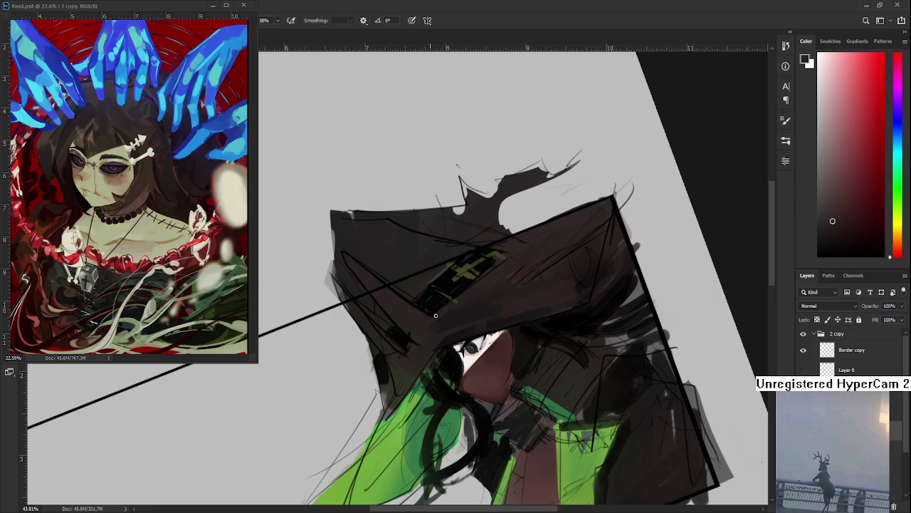
alt+click(415, 321)
mouse_move(407, 320)
mouse_down()
mouse_move(457, 296)
mouse_move(447, 401)
mouse_move(413, 364)
mouse_up()
Cover the rest of the patch with darker strokes, resampling dark hat tones
key(r)
alt+click(413, 366)
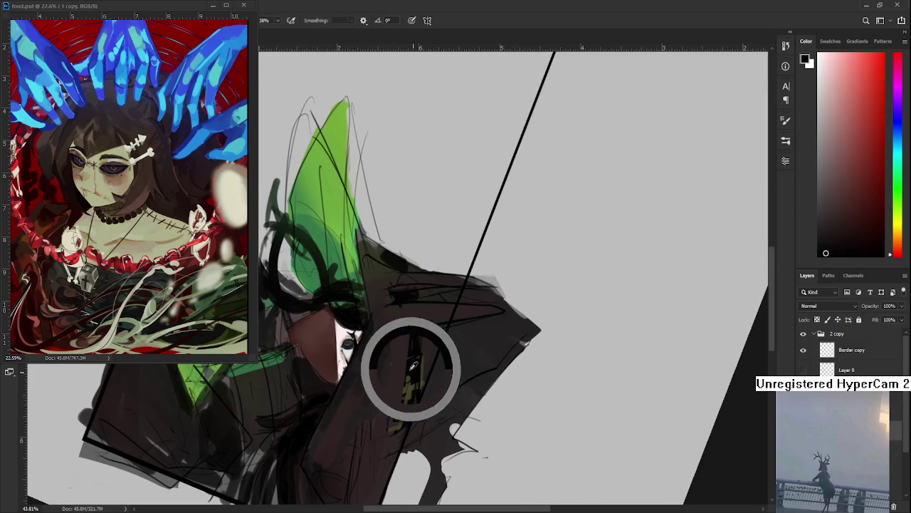
mouse_move(407, 332)
mouse_down()
mouse_move(406, 385)
mouse_move(474, 346)
mouse_up()
key(r)
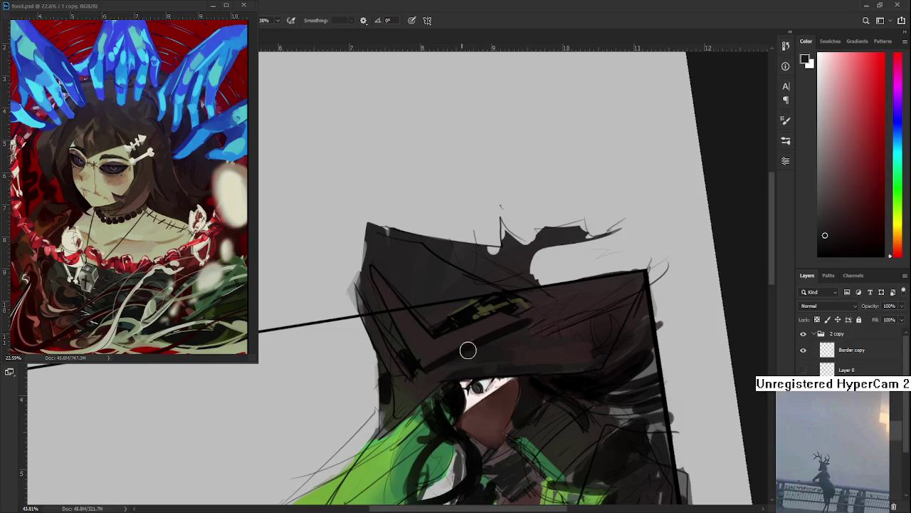
alt+click(493, 335)
alt+click(495, 333)
alt+click(520, 325)
alt+click(515, 327)
alt+click(538, 310)
drag(574, 317, 560, 375)
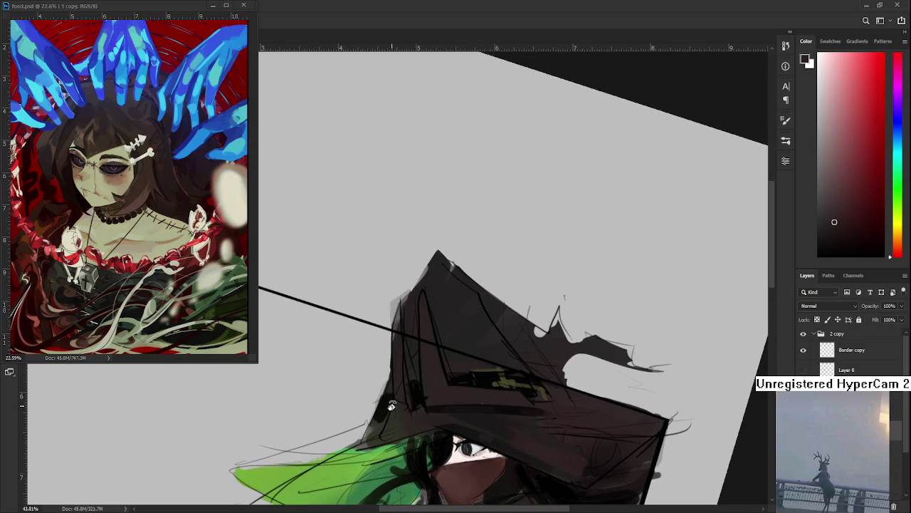
scroll(392, 406, down, 3)
scroll(392, 406, up, 2)
scroll(399, 398, up, 2)
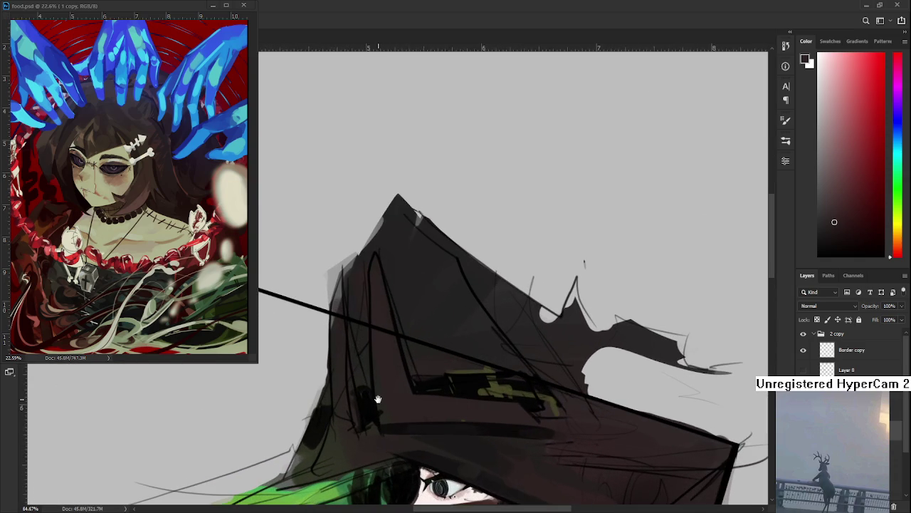
scroll(427, 370, up, 2)
drag(484, 344, 494, 315)
alt+click(492, 297)
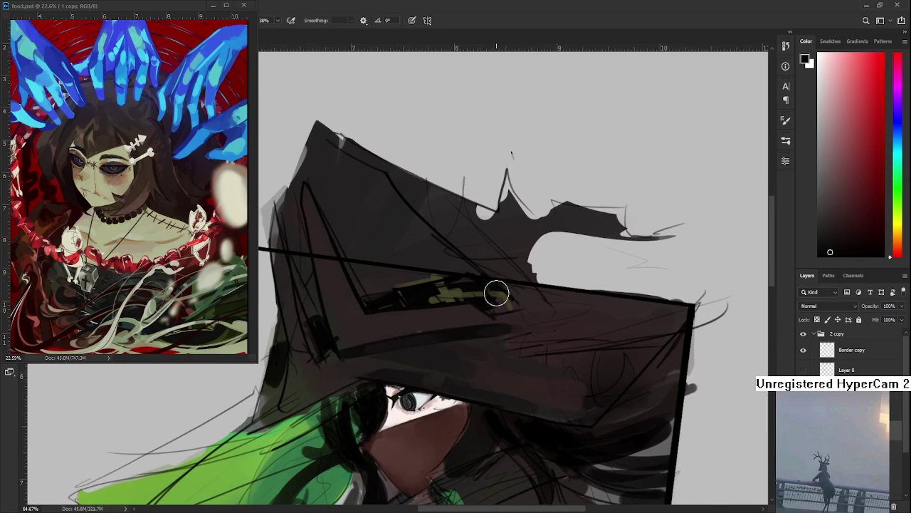
key(bracketleft)
key(bracketleft)
key(bracketleft)
drag(511, 312, 497, 299)
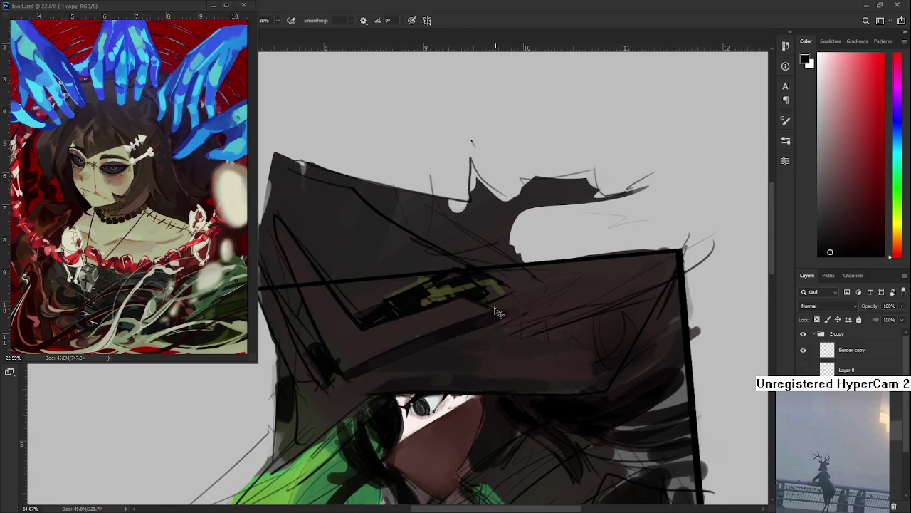
drag(511, 315, 504, 316)
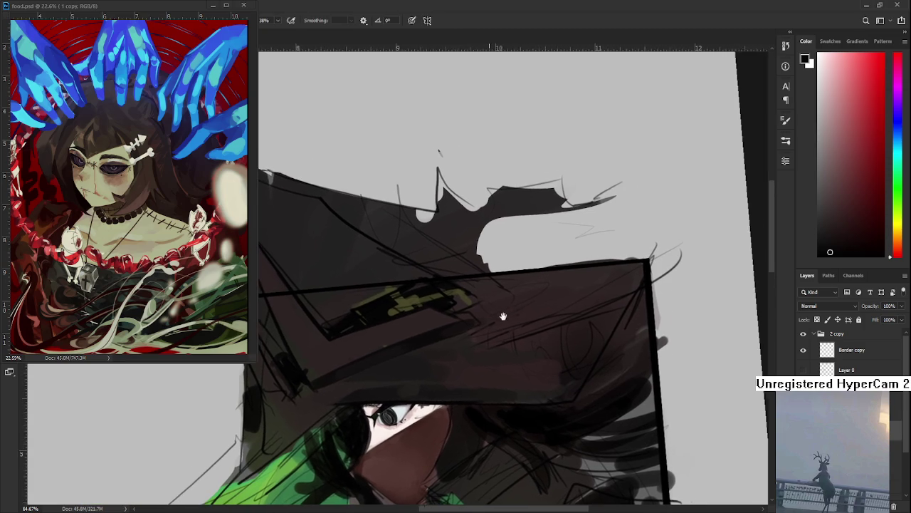
alt+click(467, 319)
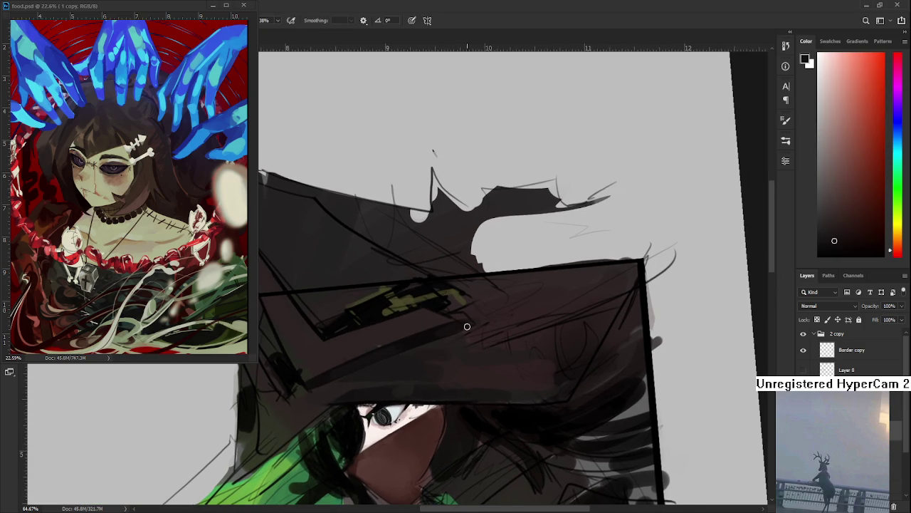
drag(490, 341, 504, 293)
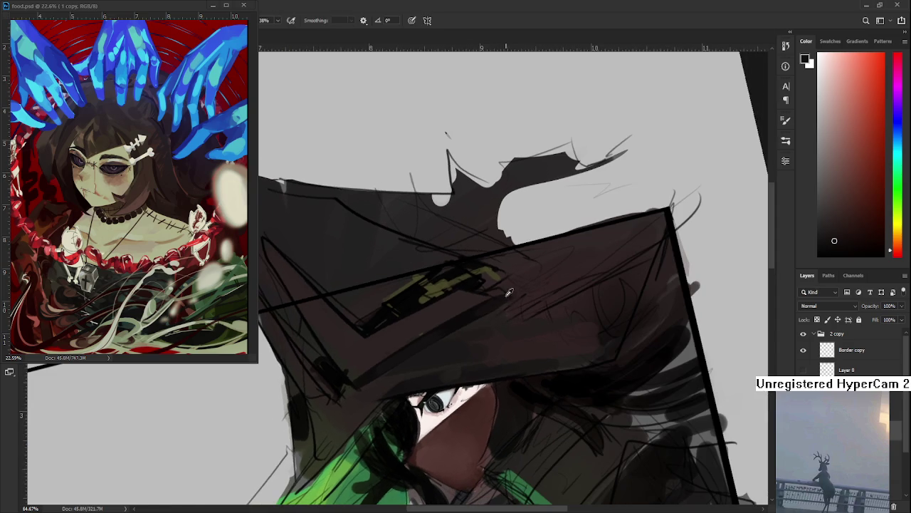
alt+click(489, 302)
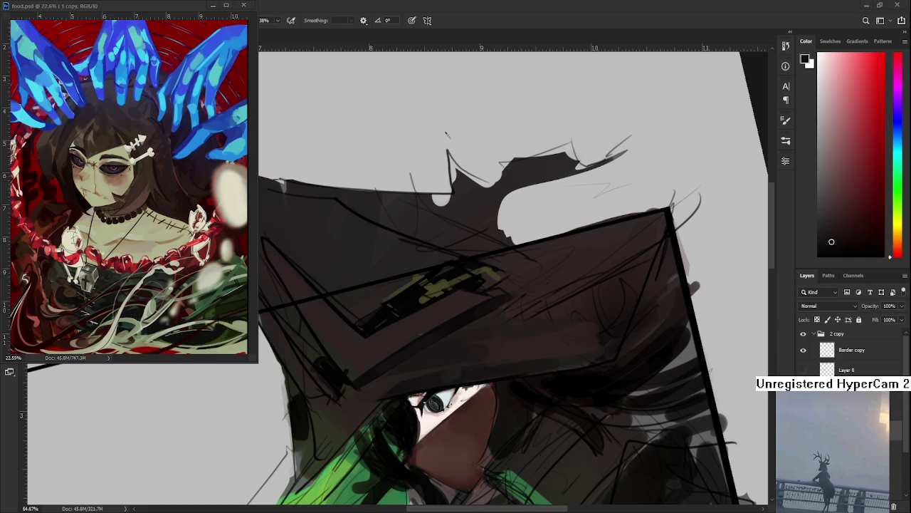
Sample a dark tone from the hat and paint two dark strokes across its band
drag(450, 416, 474, 299)
alt+click(475, 299)
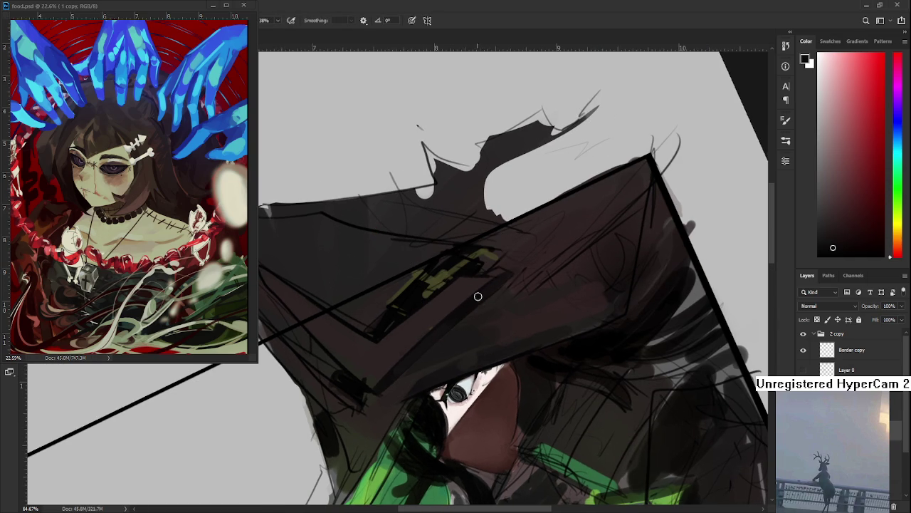
drag(513, 274, 456, 336)
drag(499, 292, 399, 395)
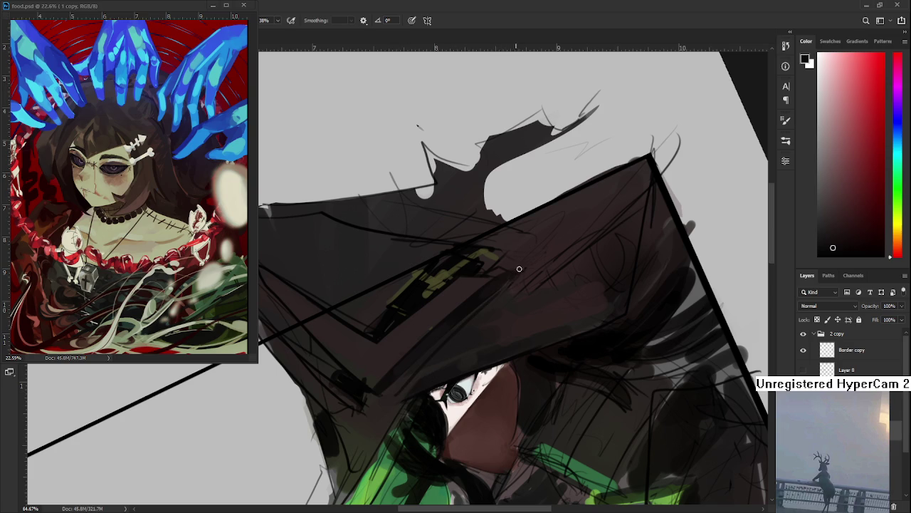
key(r)
drag(515, 266, 456, 214)
scroll(477, 392, down, 3)
scroll(477, 385, down, 2)
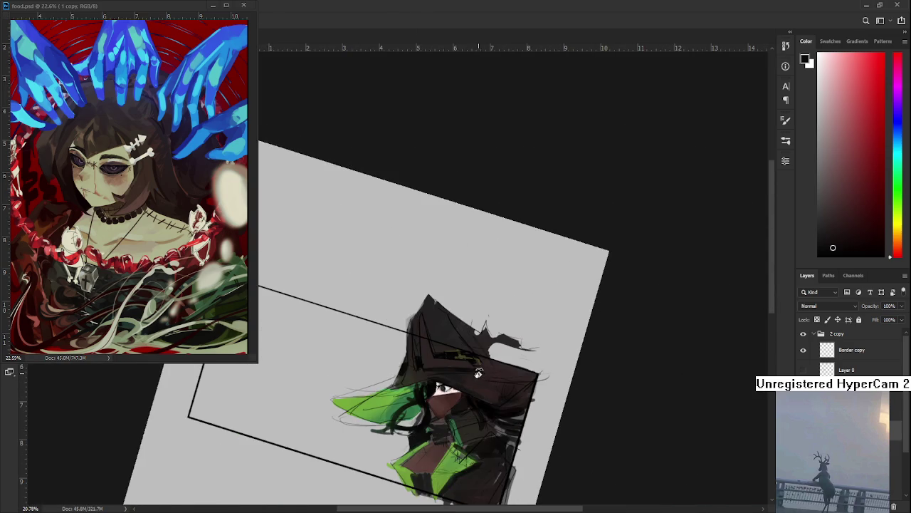
scroll(479, 369, up, 3)
scroll(480, 369, up, 1)
scroll(478, 367, up, 1)
scroll(473, 342, up, 1)
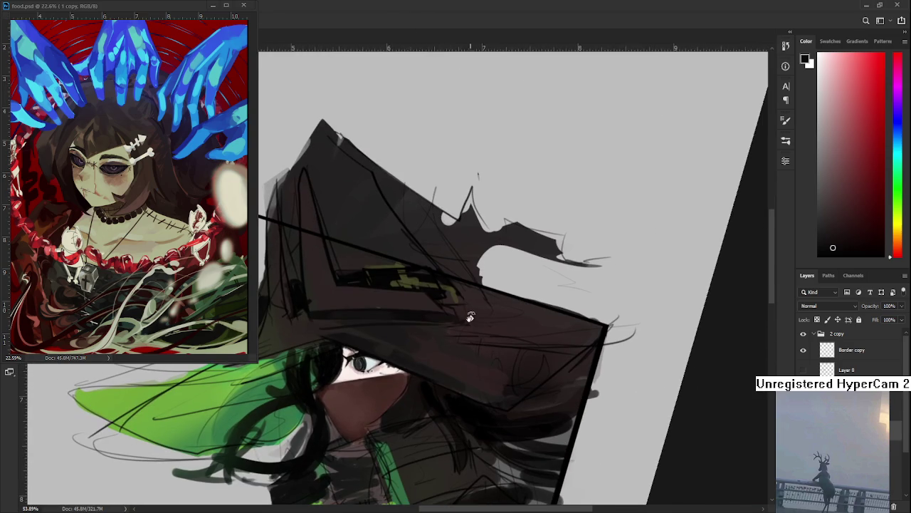
scroll(467, 314, up, 1)
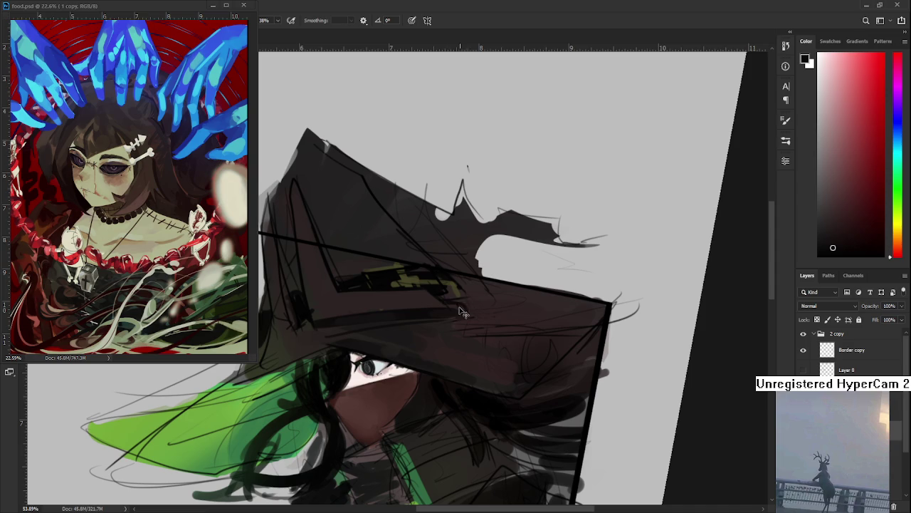
mouse_move(464, 310)
mouse_down()
mouse_move(466, 333)
mouse_move(491, 329)
mouse_up()
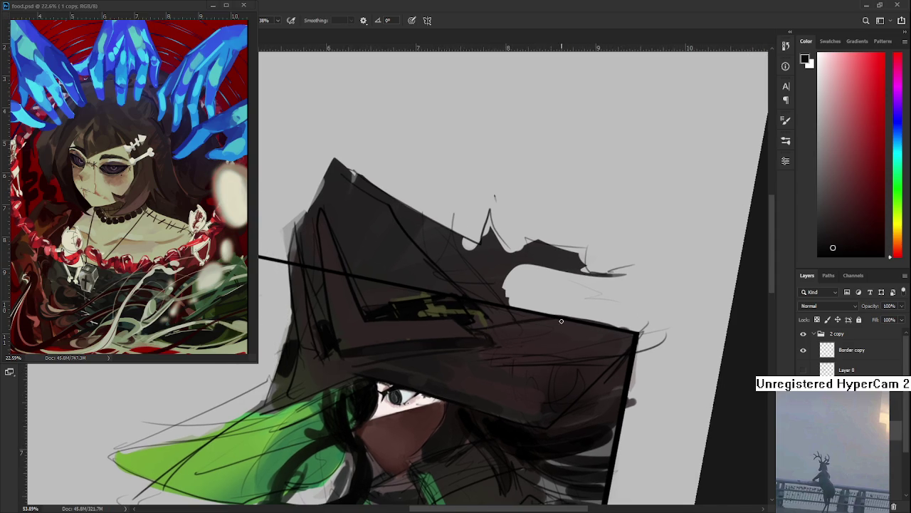
scroll(568, 319, down, 3)
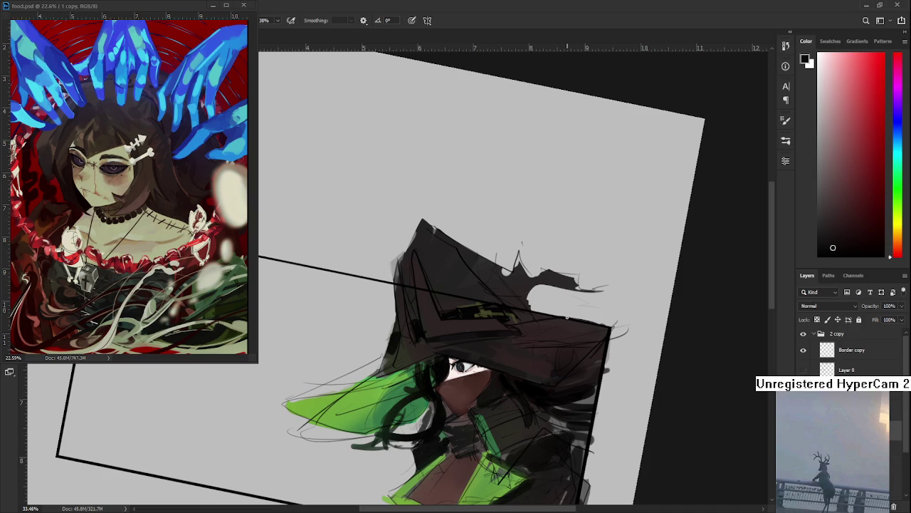
key(r)
drag(550, 317, 450, 358)
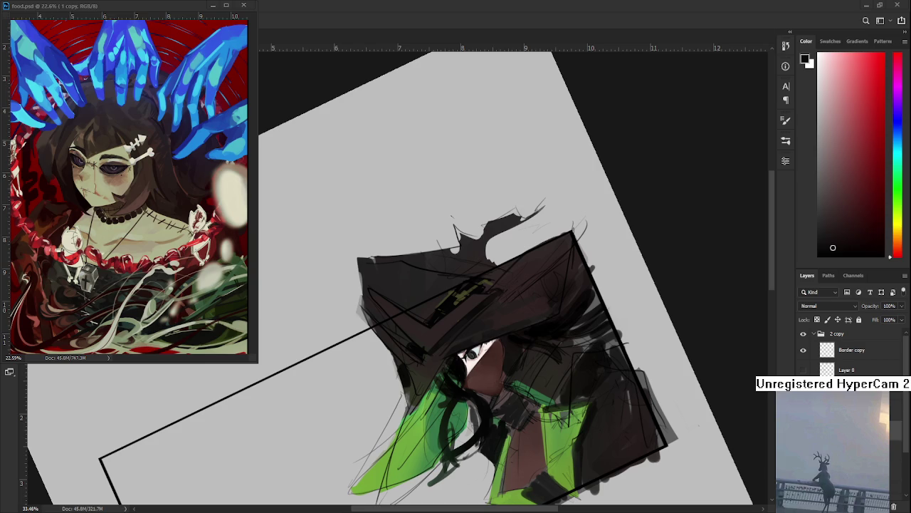
drag(527, 302, 465, 319)
key(b)
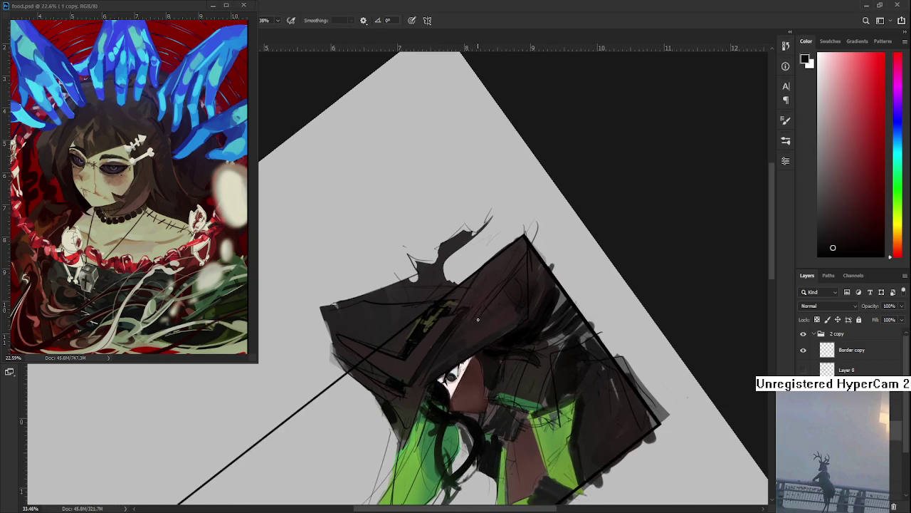
key(bracketright)
key(bracketright)
alt+click(490, 287)
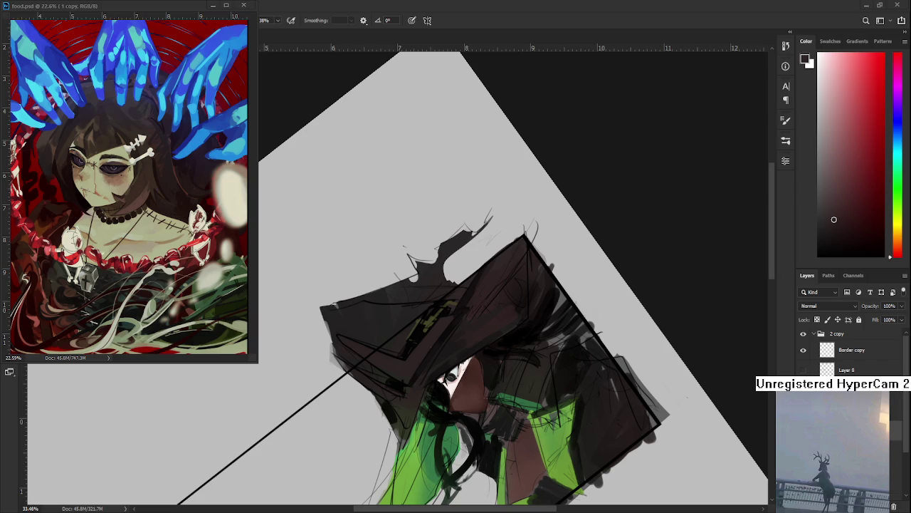
Shift the view of the hat to the left
drag(504, 366, 460, 362)
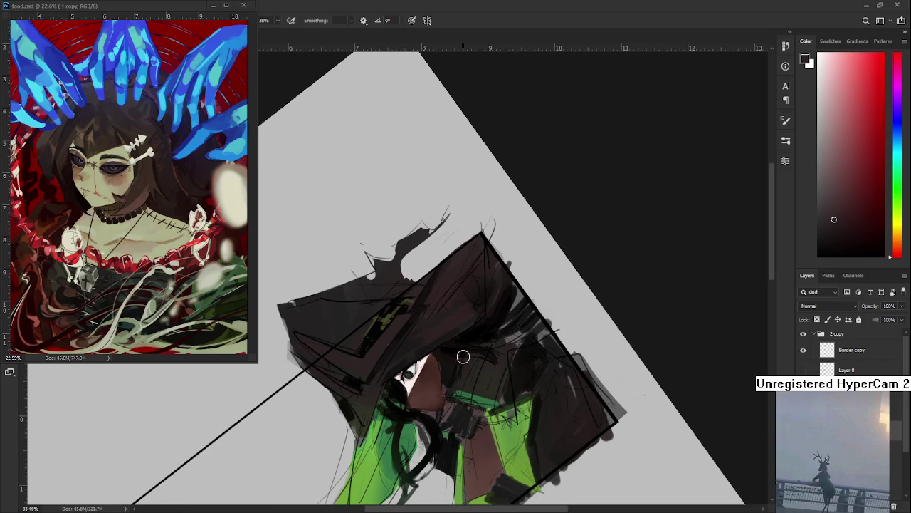
Sample dark yellow-green and dark red from the hat and add small dark-red strokes
alt+click(464, 341)
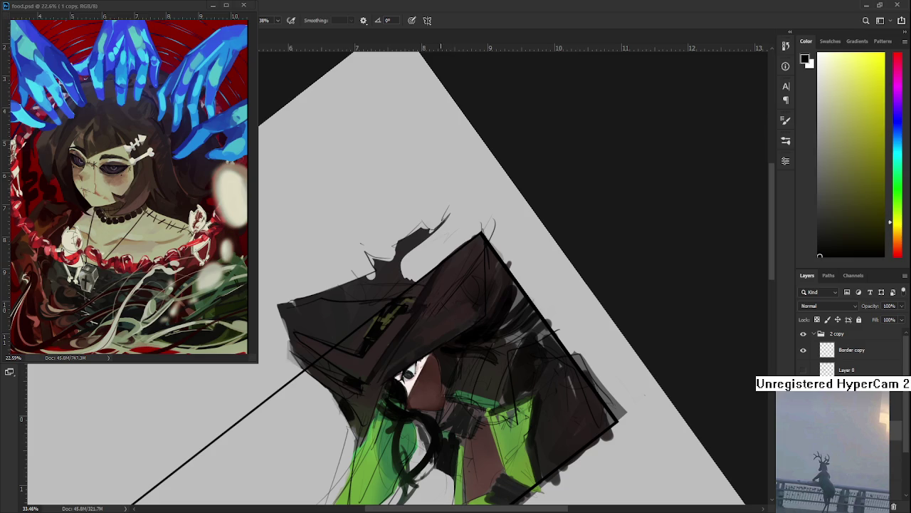
alt+click(427, 349)
drag(421, 312, 444, 314)
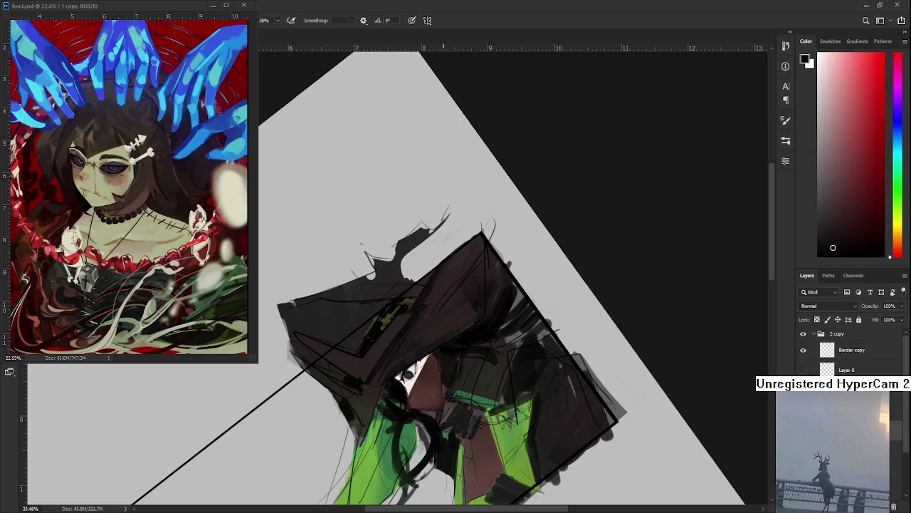
key(r)
mouse_move(466, 304)
mouse_down()
mouse_move(505, 336)
mouse_move(428, 335)
mouse_up()
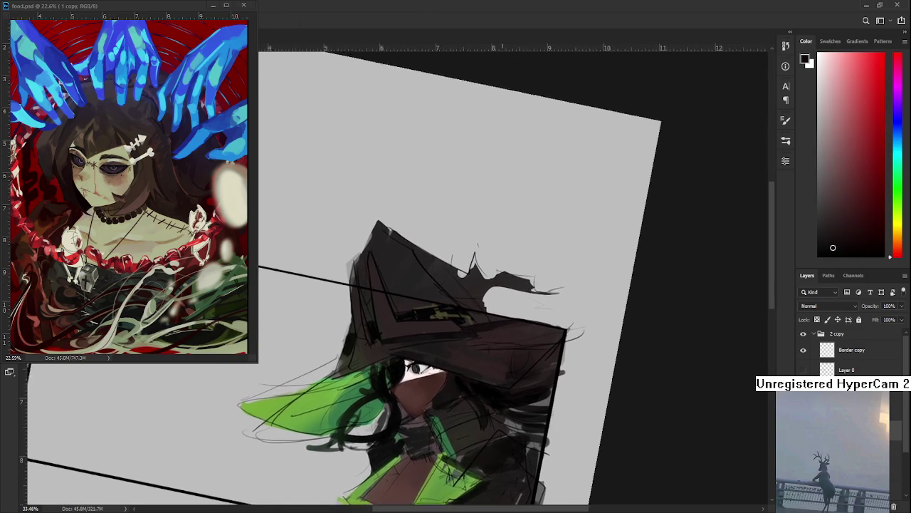
alt+click(427, 334)
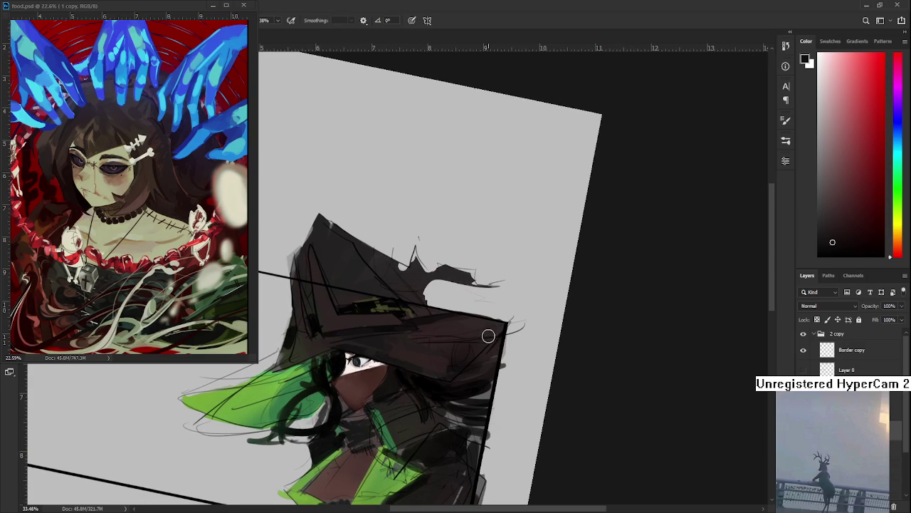
Paint darker brown shading just below the hat's corner
key(r)
drag(491, 334, 440, 371)
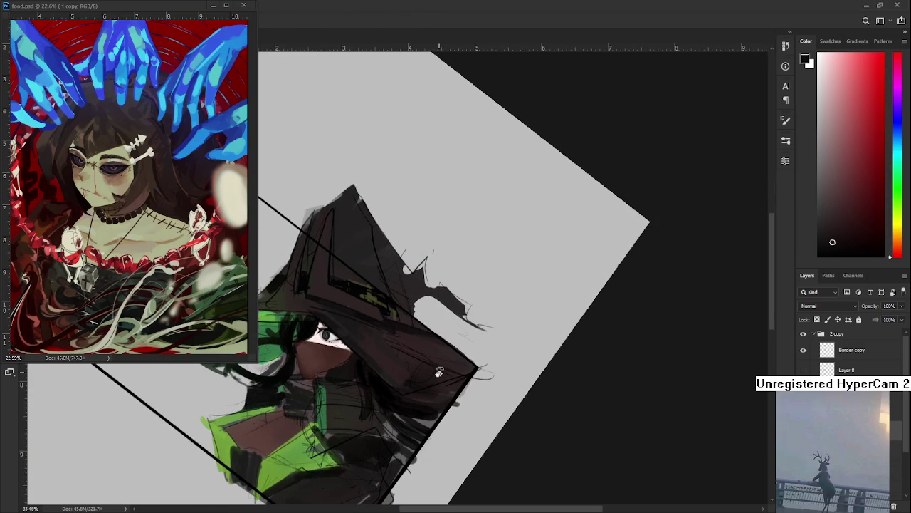
alt+click(388, 335)
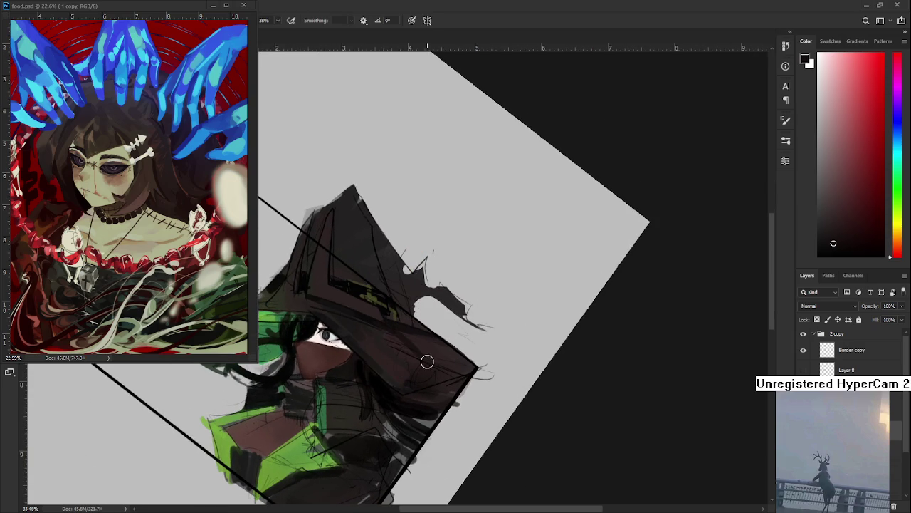
key(r)
mouse_move(420, 366)
mouse_down()
mouse_move(481, 309)
mouse_move(434, 363)
mouse_up()
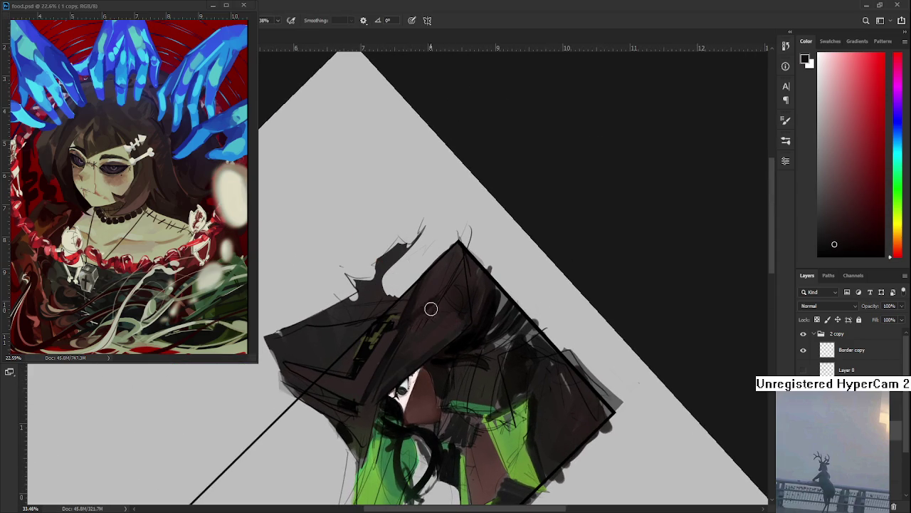
mouse_move(436, 267)
mouse_down()
mouse_move(424, 313)
mouse_move(456, 256)
mouse_move(440, 264)
mouse_move(415, 309)
mouse_up()
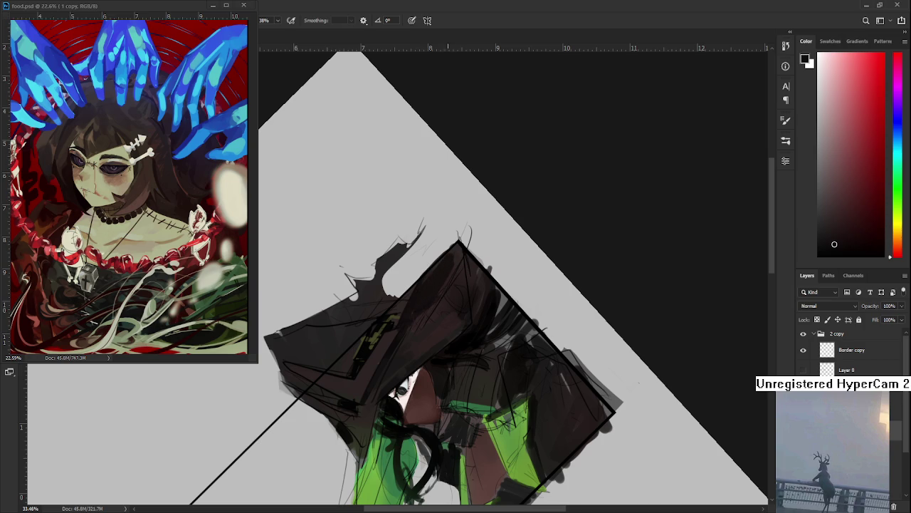
Resample several dark browns from the hat at a new canvas angle
alt+click(434, 298)
key(r)
mouse_move(438, 301)
mouse_down()
mouse_move(410, 396)
mouse_move(377, 345)
mouse_up()
alt+click(373, 345)
alt+click(399, 370)
alt+click(385, 334)
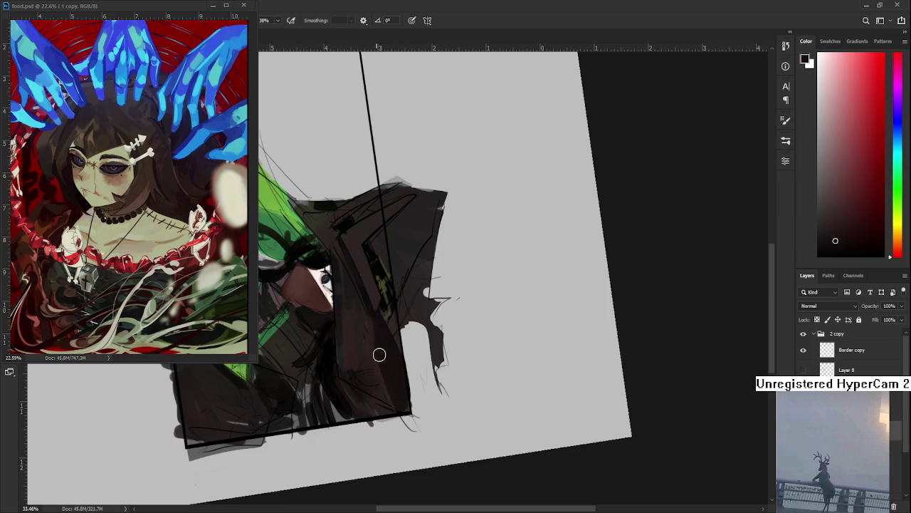
alt+click(369, 346)
Sample a near-black red and lighter browns from the hat
drag(301, 309, 489, 364)
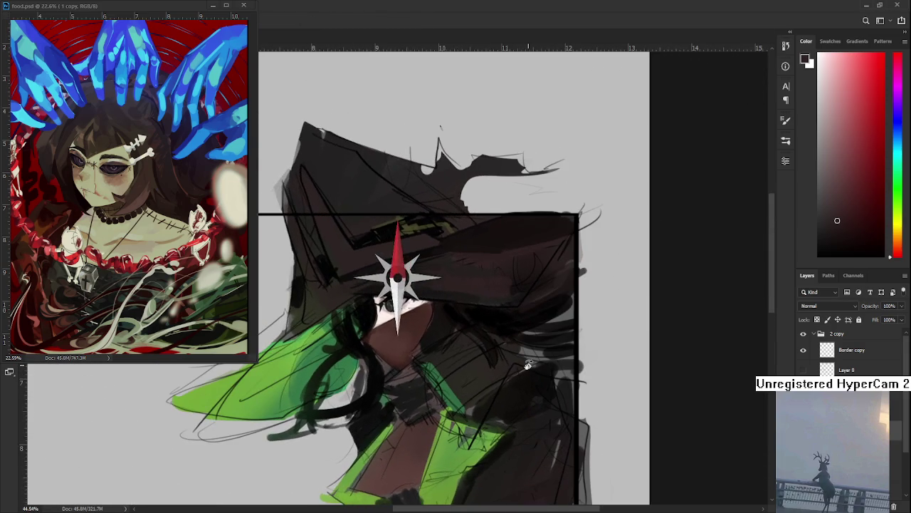
scroll(489, 364, up, 2)
alt+click(501, 354)
drag(501, 354, 504, 366)
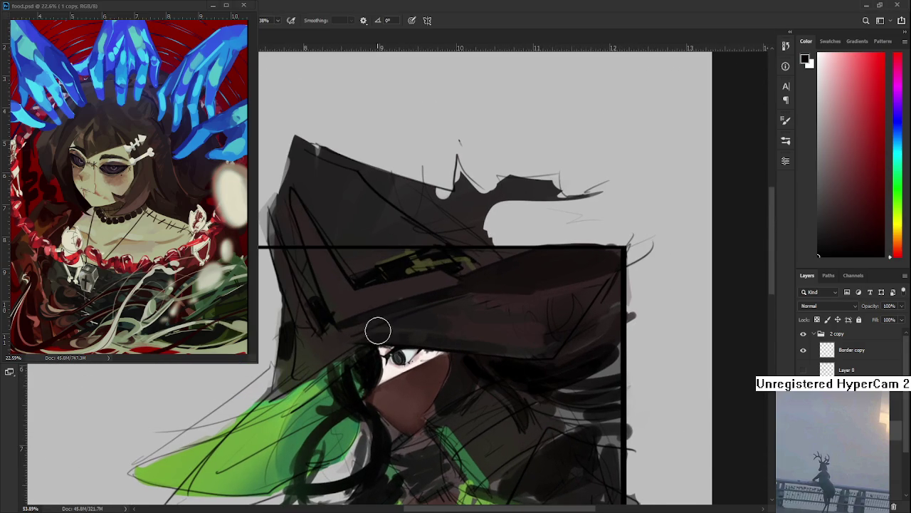
scroll(423, 302, down, 2)
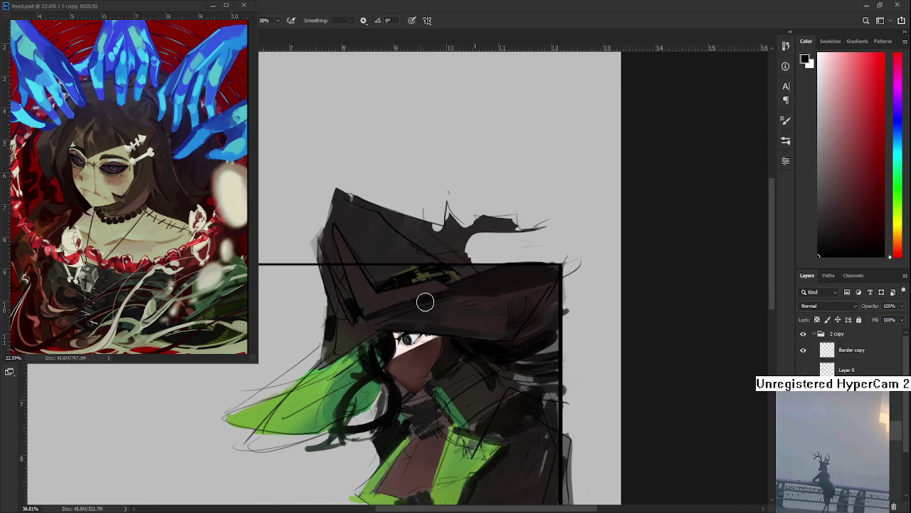
key(r)
drag(425, 297, 476, 326)
alt+click(463, 306)
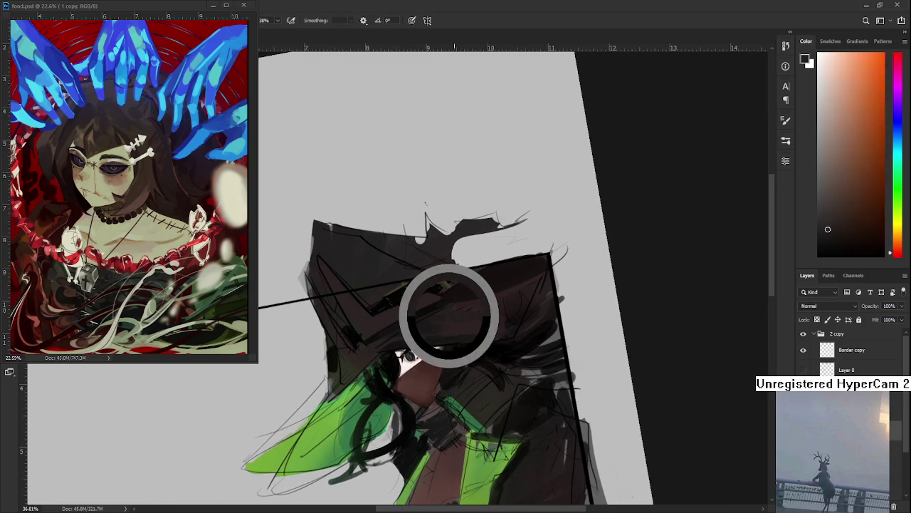
alt+click(477, 306)
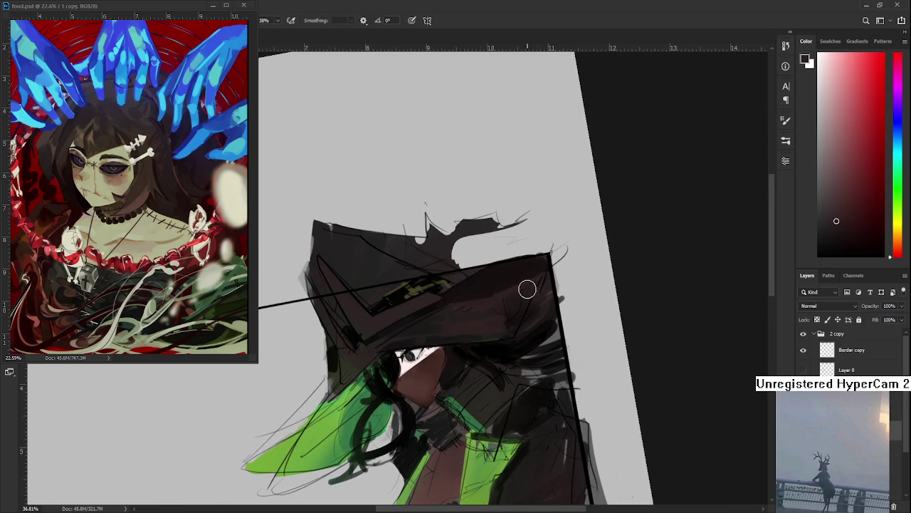
Paint a short dark stroke on the hat's side, replacing an undone longer one
scroll(517, 294, down, 1)
scroll(512, 306, down, 2)
scroll(508, 307, up, 2)
scroll(509, 306, up, 2)
key(r)
mouse_move(541, 328)
mouse_down()
mouse_move(545, 340)
mouse_move(510, 391)
mouse_up()
scroll(510, 392, down, 3)
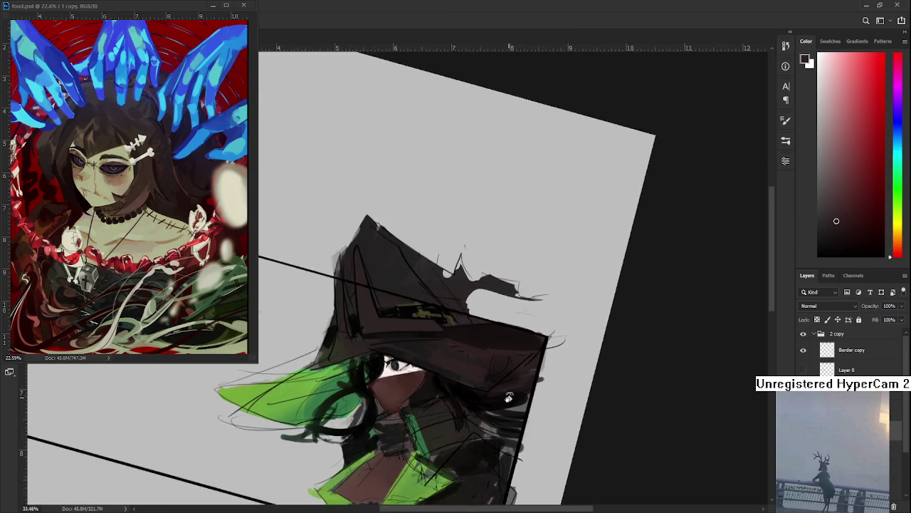
scroll(484, 391, down, 3)
scroll(488, 378, up, 4)
key(r)
drag(488, 378, 355, 472)
mouse_move(358, 348)
mouse_down()
mouse_move(364, 427)
mouse_move(358, 370)
mouse_up()
key(ctrl+z)
key(ctrl+z)
drag(349, 412, 351, 369)
Enlarge the brush and paint dark brown strokes near the bottom of the figure
alt+click(338, 397)
key(bracketright)
key(bracketright)
key(bracketright)
alt+click(348, 345)
alt+click(350, 401)
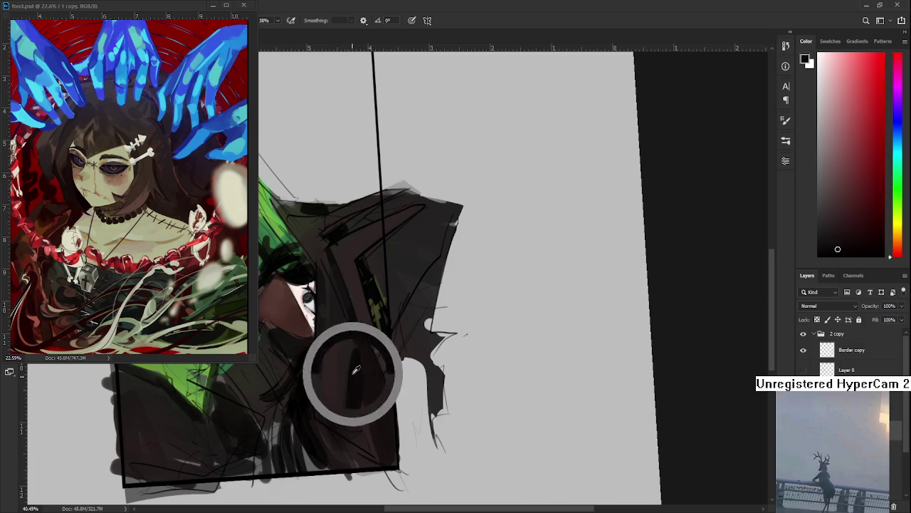
alt+click(354, 422)
alt+click(361, 414)
alt+click(354, 404)
alt+click(356, 406)
mouse_move(348, 420)
mouse_down()
mouse_move(362, 449)
mouse_move(372, 449)
mouse_up()
Turn the view and sample a reddish-brown from the hat
alt+click(356, 427)
key(r)
drag(352, 419, 443, 355)
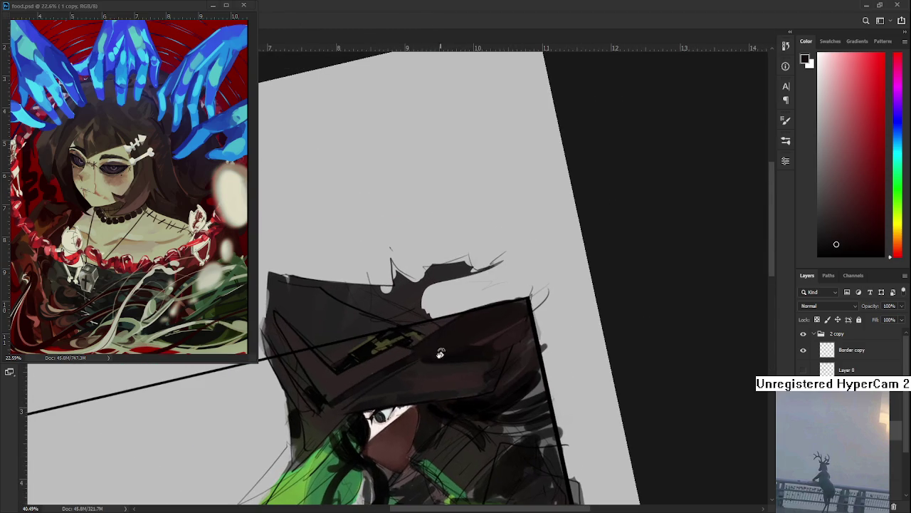
alt+click(430, 360)
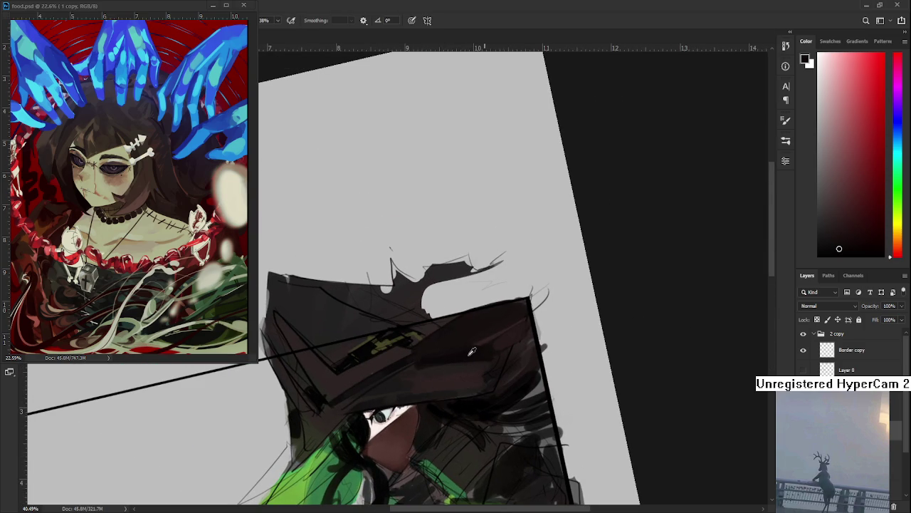
alt+click(448, 368)
Paint a dark reddish-brown stroke across the hat brim, then sample a near-black red
drag(444, 366, 499, 362)
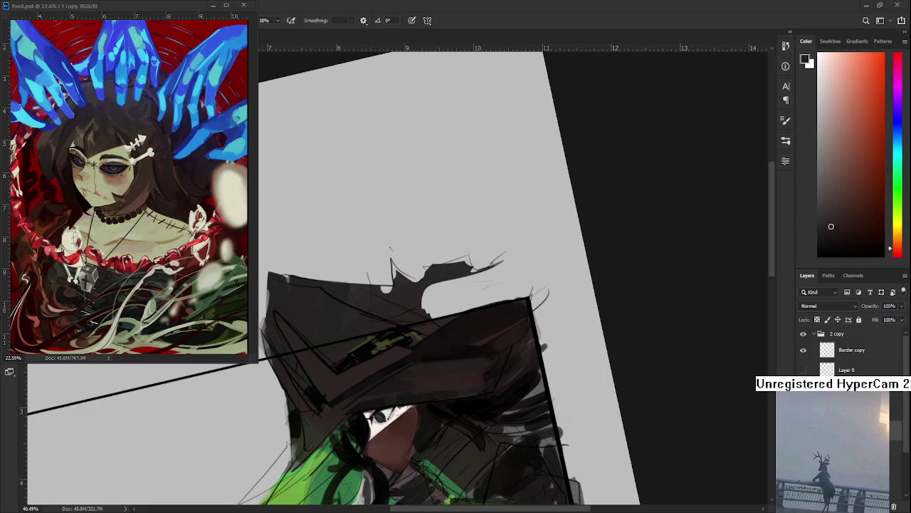
alt+click(460, 352)
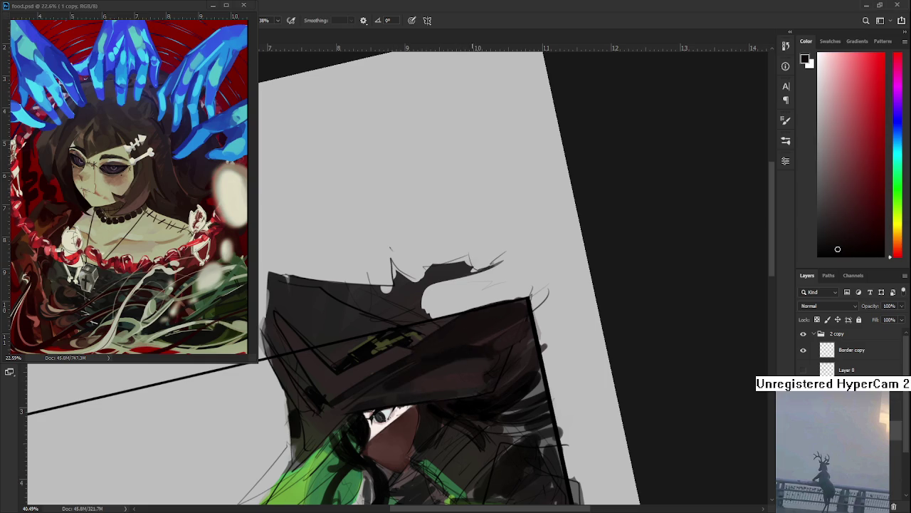
Sample darker hat shades and paint small dark strokes on the brim
alt+click(463, 366)
alt+click(421, 377)
alt+click(434, 363)
drag(396, 378, 427, 374)
Sample more hat browns and paint brownish strokes on the hat's left side
alt+click(442, 374)
alt+click(432, 356)
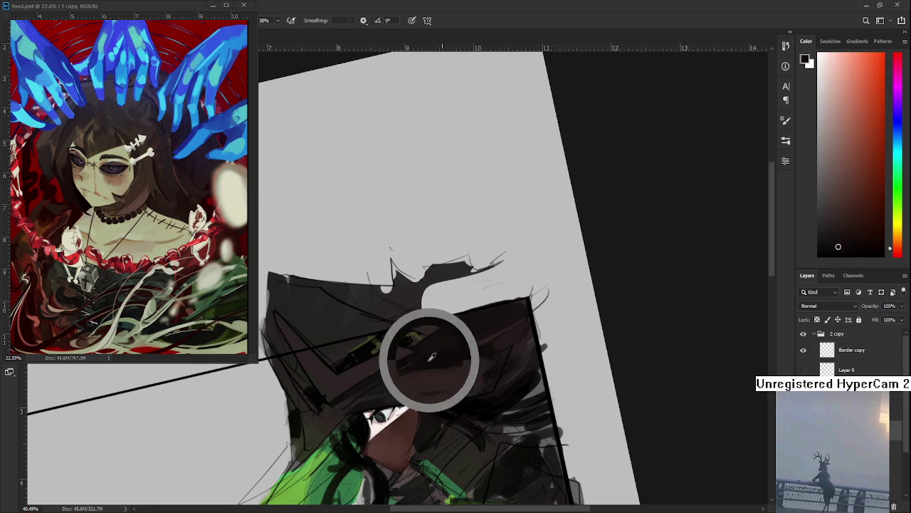
alt+click(405, 388)
alt+click(467, 371)
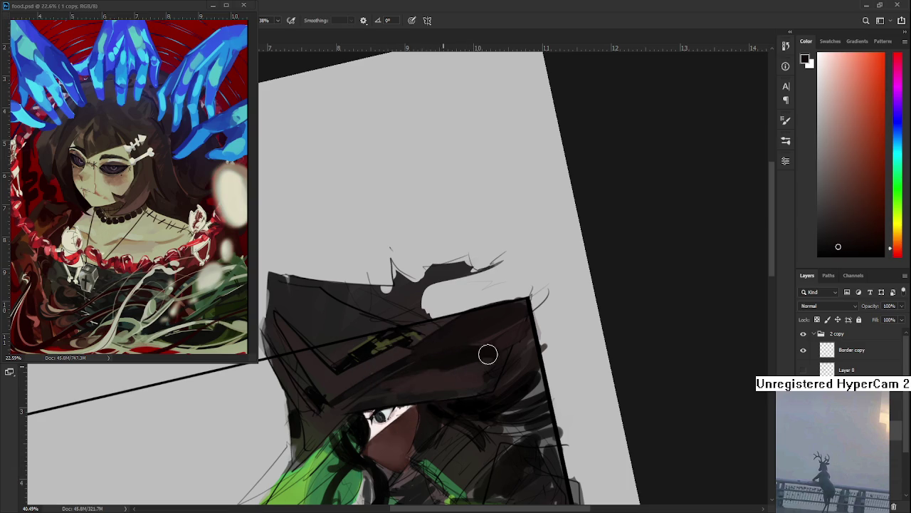
alt+click(484, 356)
drag(443, 354, 485, 339)
alt+click(485, 339)
drag(362, 356, 386, 308)
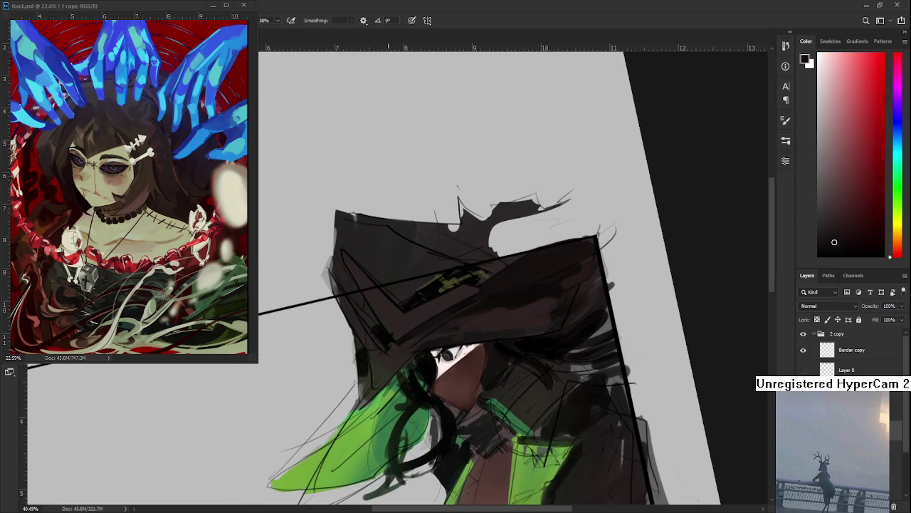
drag(346, 268, 381, 307)
Sample a lighter brown and paint lighter brown highlights on the hat
alt+click(385, 315)
alt+click(384, 315)
scroll(477, 324, down, 2)
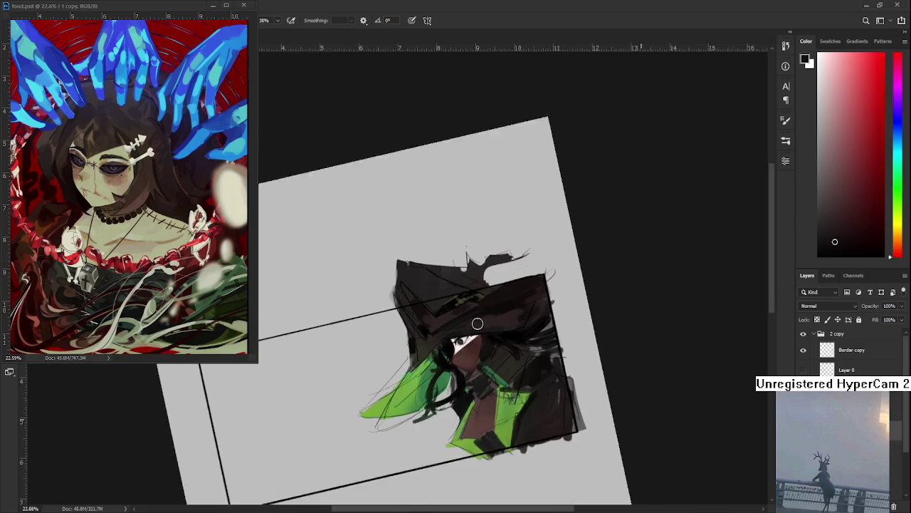
drag(477, 324, 510, 311)
scroll(447, 386, up, 1)
alt+click(405, 388)
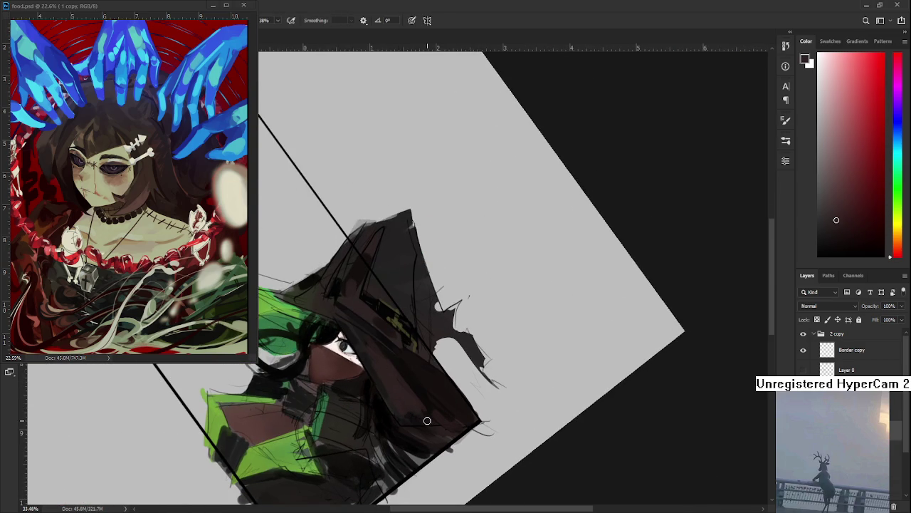
scroll(486, 385, up, 2)
drag(489, 383, 486, 335)
alt+click(470, 335)
alt+click(471, 382)
drag(446, 366, 469, 400)
Sample pinker dark reds and paint a short lighter stroke on the brim
alt+click(419, 382)
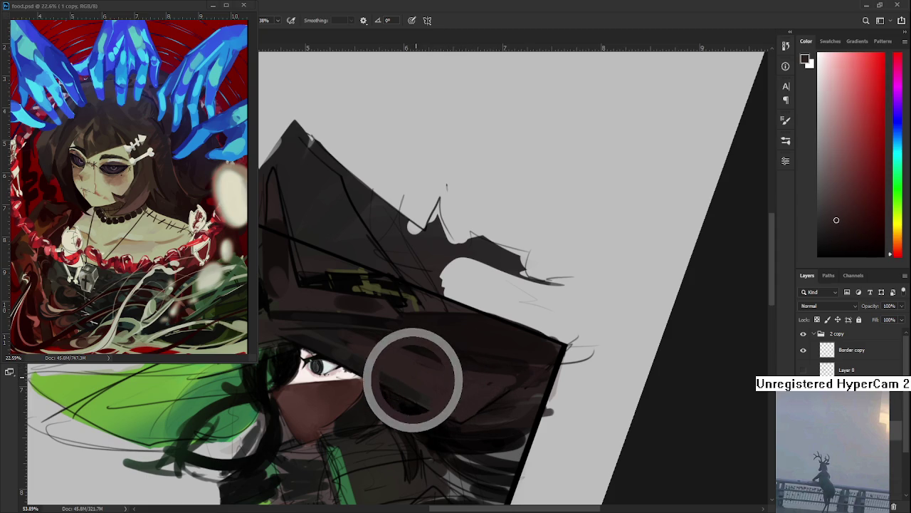
alt+click(447, 392)
alt+click(483, 381)
drag(472, 388, 480, 346)
alt+click(434, 386)
alt+click(427, 360)
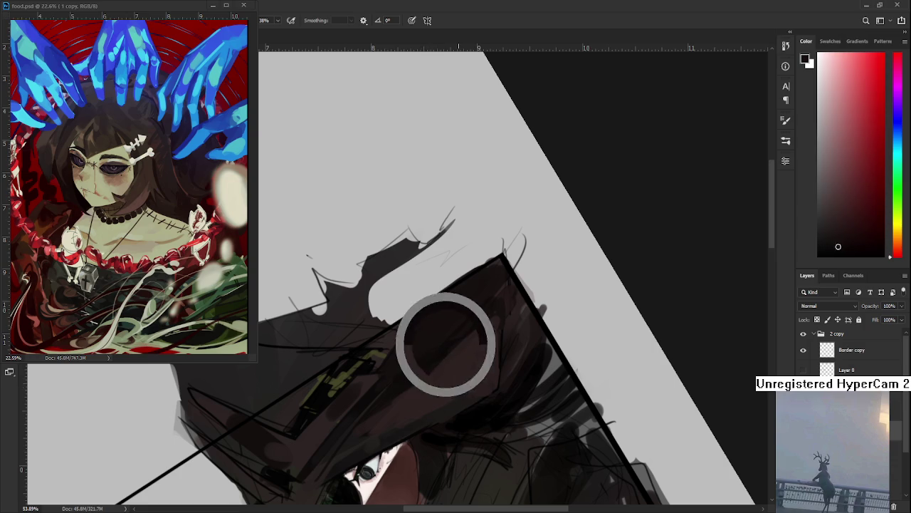
alt+click(450, 342)
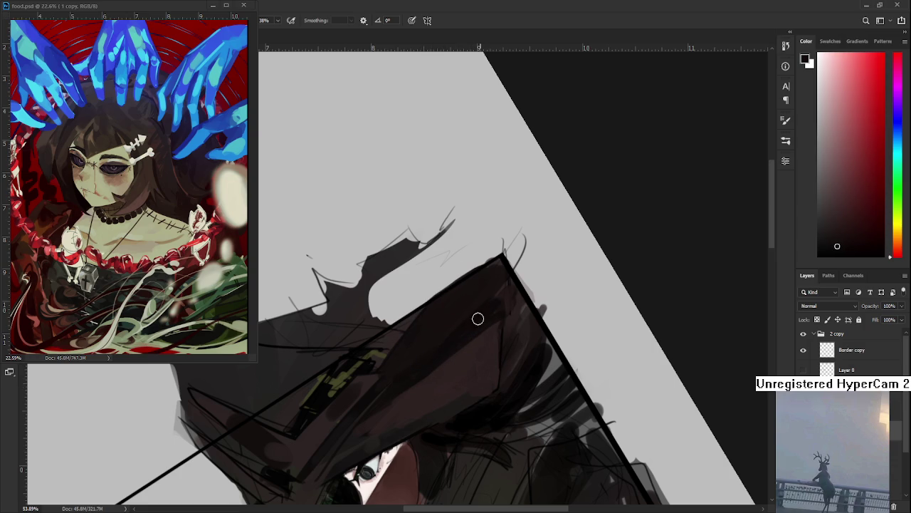
alt+click(504, 310)
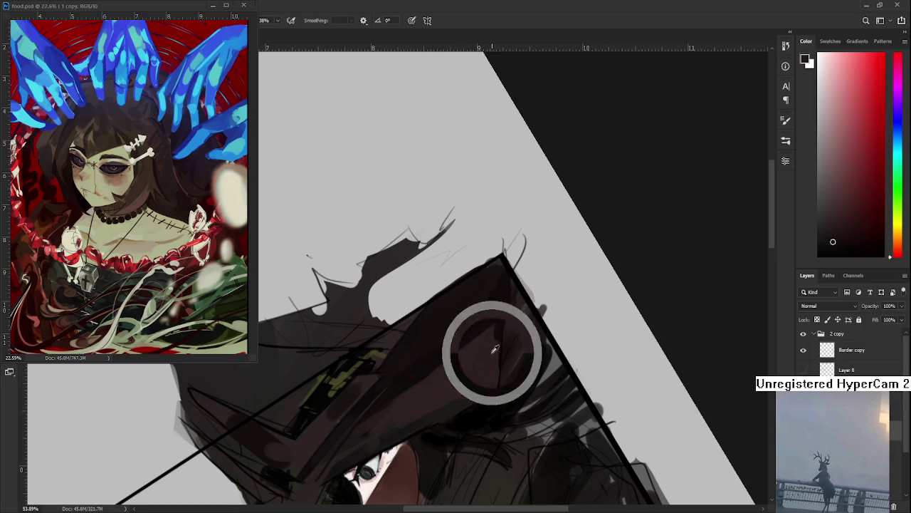
key(space)
drag(524, 325, 465, 362)
alt+click(465, 362)
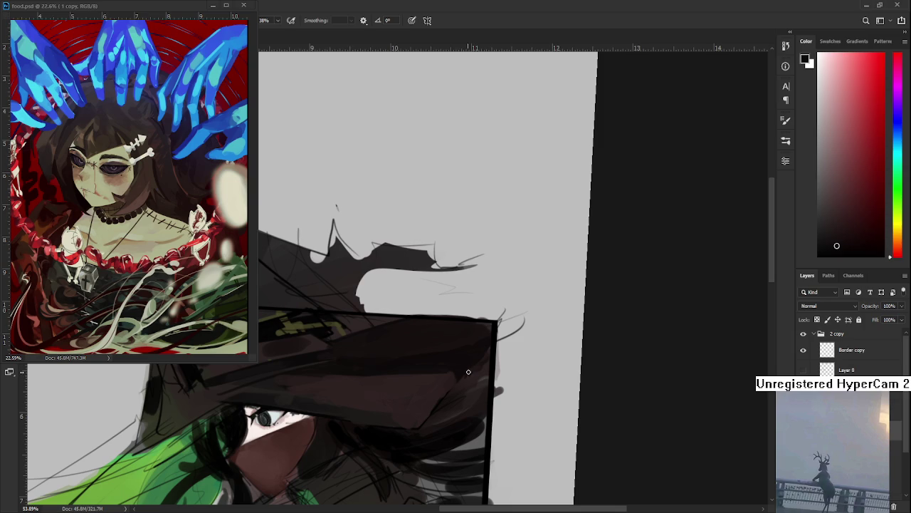
alt+click(470, 378)
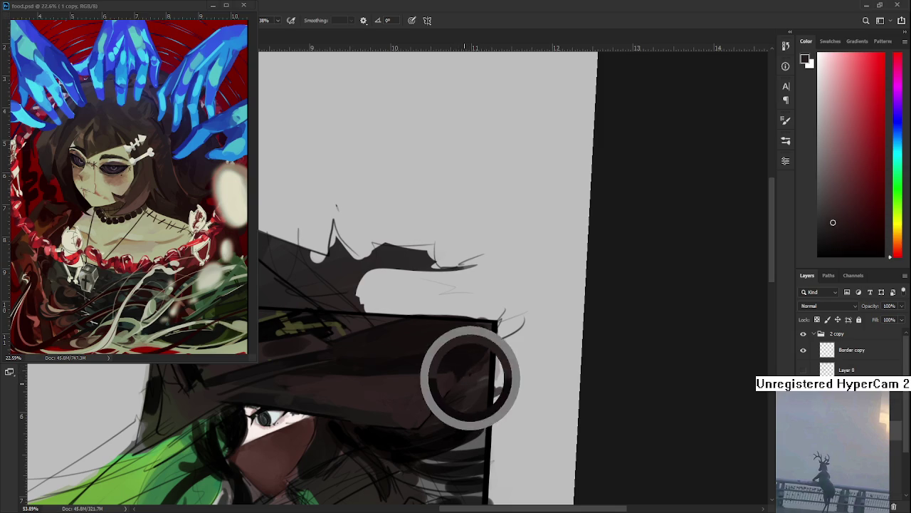
drag(476, 366, 450, 365)
Sample alternating lighter and darker browns from the hat
alt+click(480, 351)
alt+click(460, 368)
alt+click(465, 349)
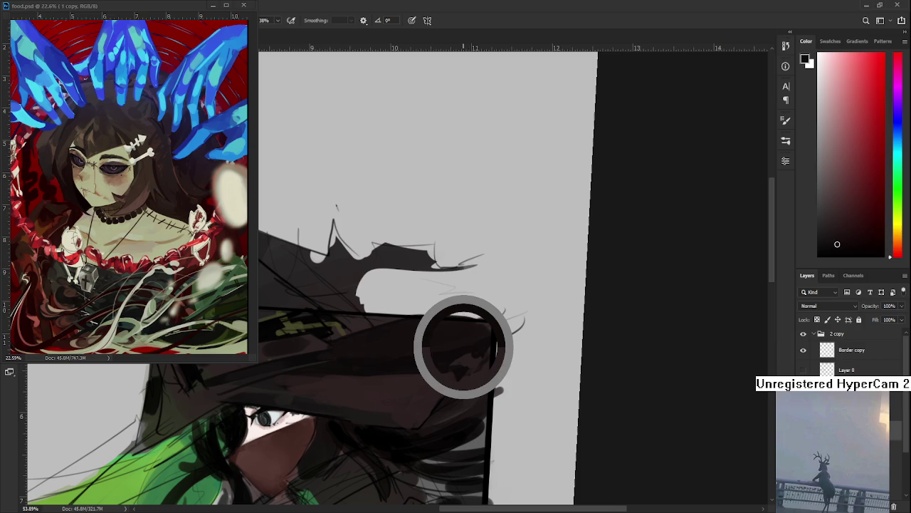
alt+click(472, 349)
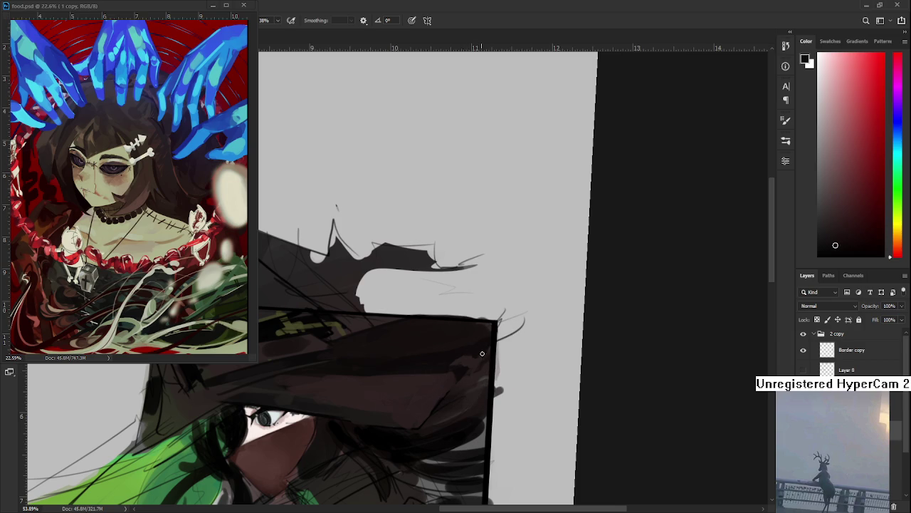
alt+click(466, 359)
alt+click(472, 362)
scroll(399, 299, up, 3)
Zoom in on the brim, return to the Brush, and sample several browns from it
key(r)
drag(468, 377, 377, 389)
key(e)
key(b)
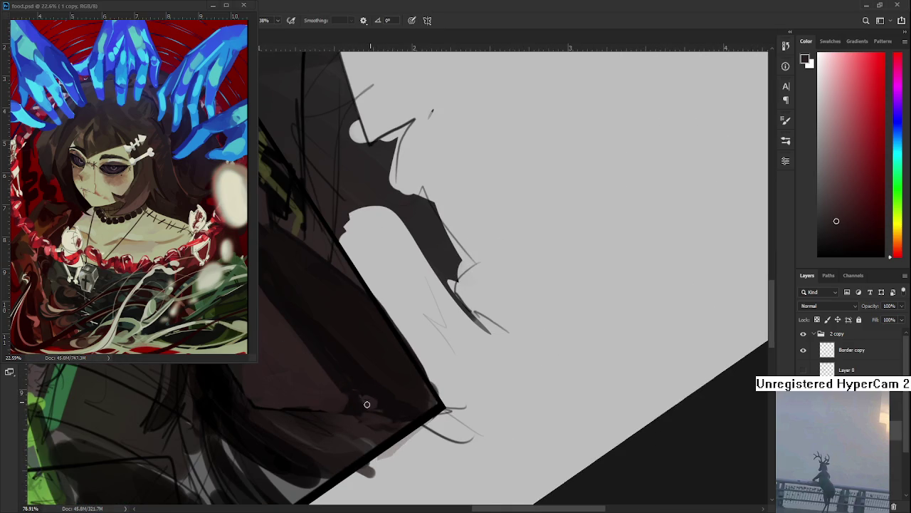
alt+click(366, 402)
alt+click(376, 398)
alt+click(378, 415)
alt+click(406, 402)
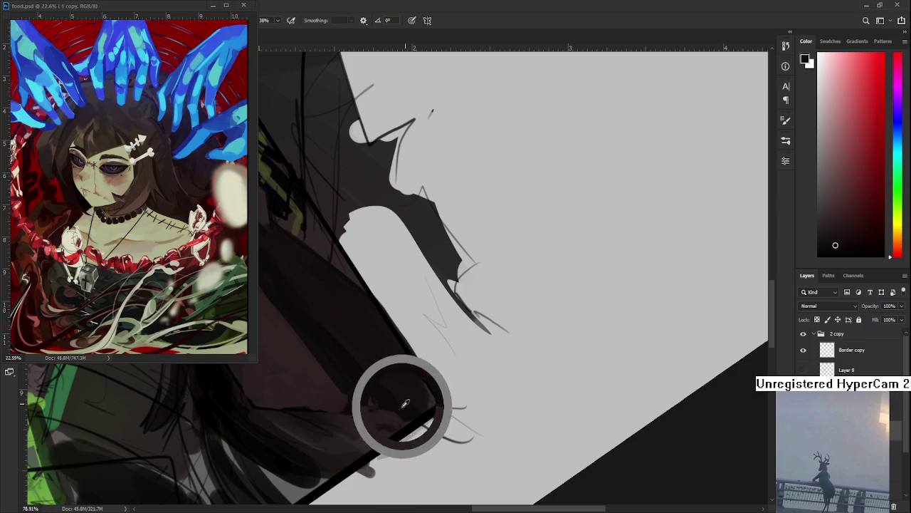
alt+click(387, 417)
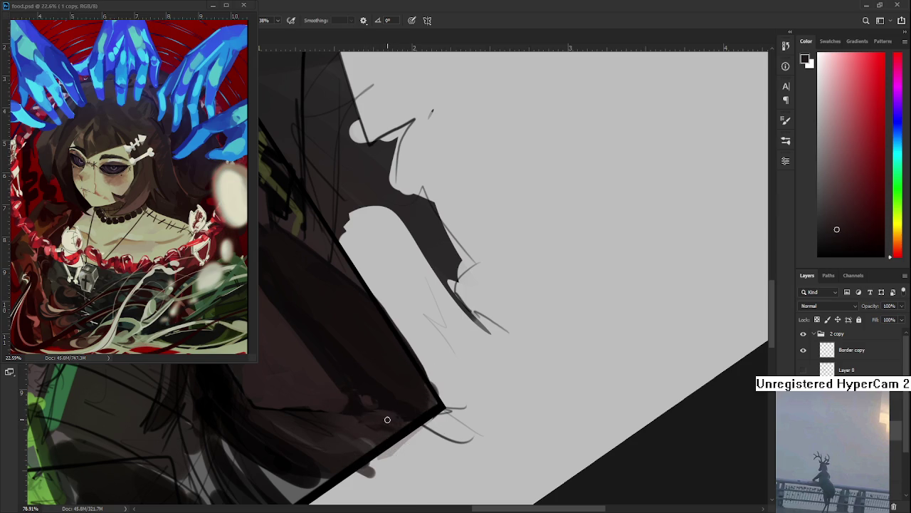
Angle the brim, sample a dark brown across it, and enlarge the brush
drag(395, 422, 468, 336)
alt+click(396, 346)
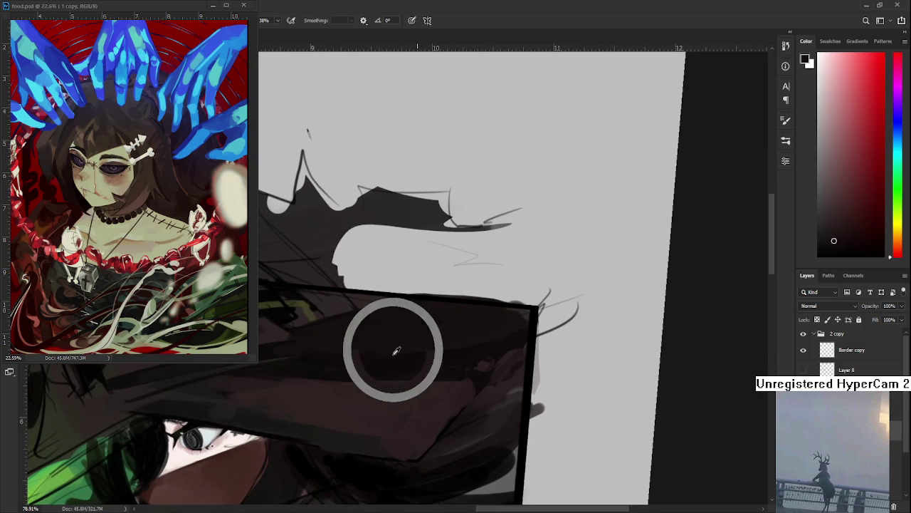
drag(396, 346, 387, 382)
key(bracketright)
key(bracketright)
key(bracketright)
key(bracketright)
key(bracketright)
key(bracketright)
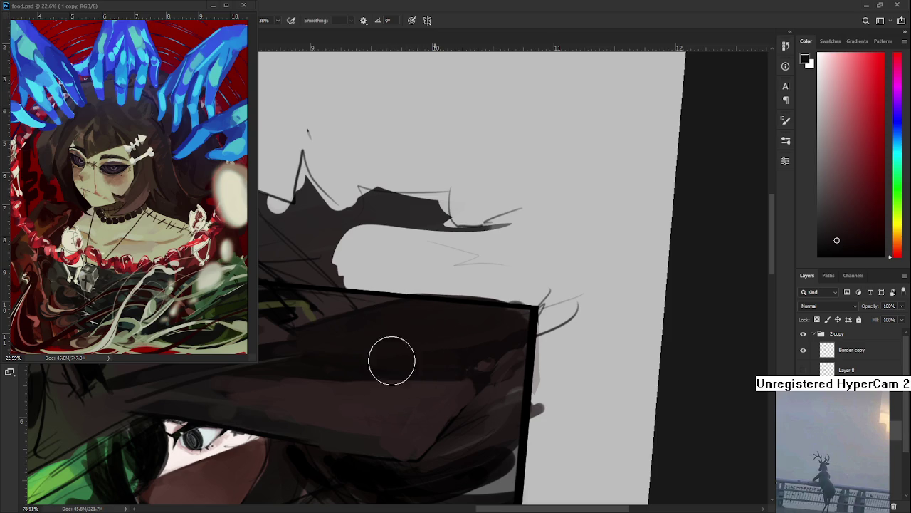
scroll(462, 309, down, 3)
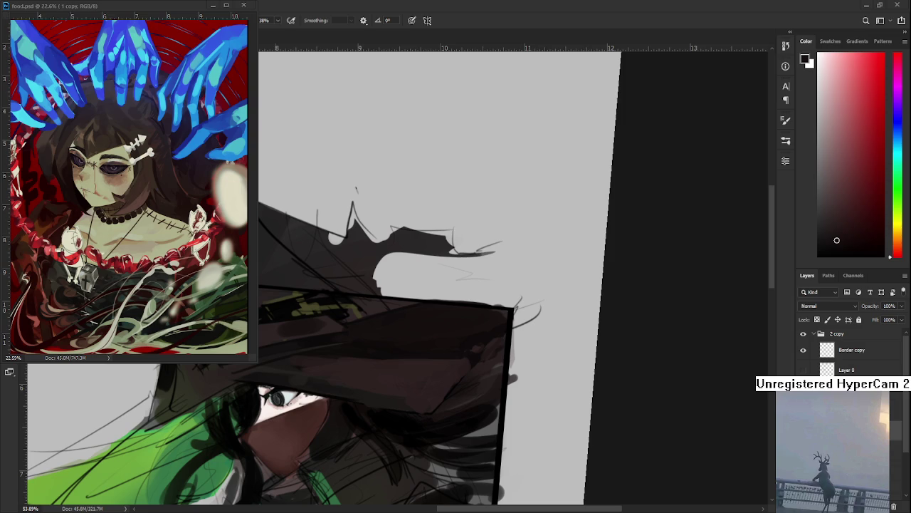
scroll(435, 334, down, 2)
Sample a dark red-brown and paint two soft darker strokes over the brim's right side
alt+click(398, 356)
drag(421, 321, 380, 346)
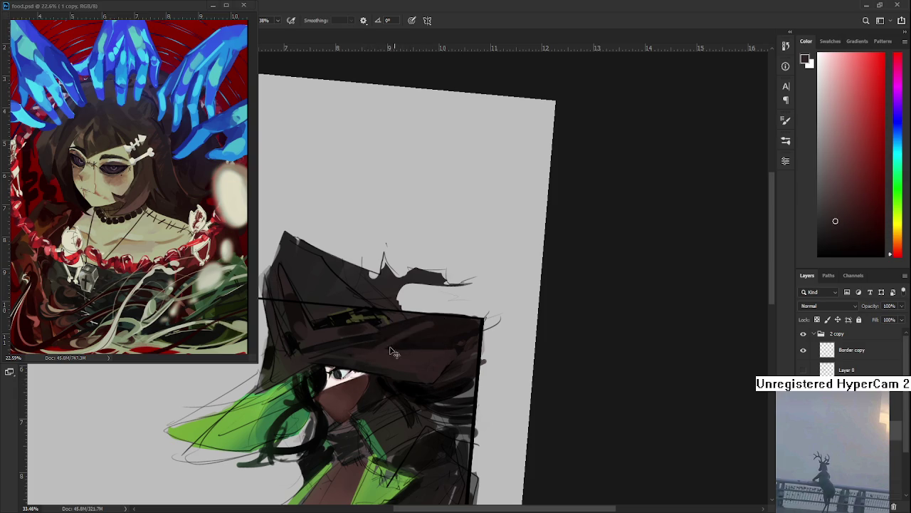
mouse_move(428, 327)
mouse_down()
mouse_move(373, 350)
mouse_move(377, 372)
mouse_move(419, 327)
mouse_move(386, 363)
mouse_up()
scroll(454, 381, up, 1)
alt+click(432, 328)
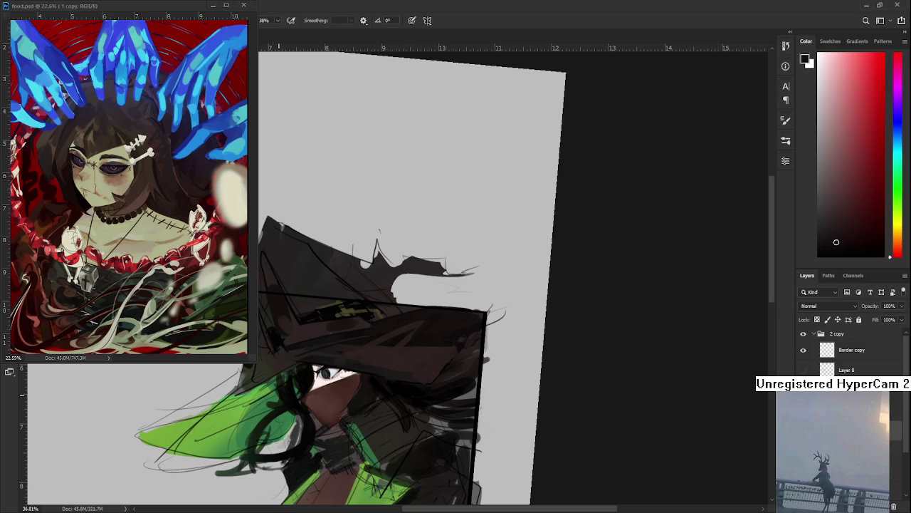
key(e)
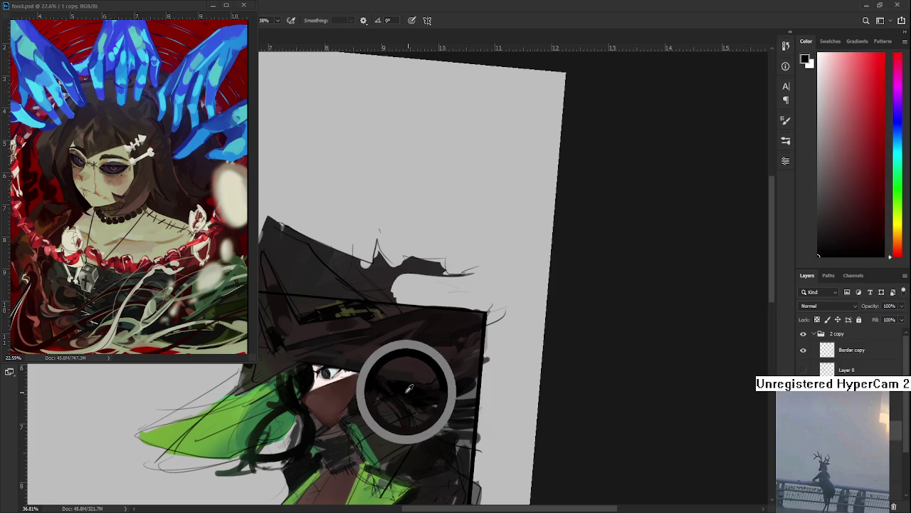
Rotate the view slightly clockwise and sample dark and light browns from the hat
key(r)
drag(406, 377, 413, 362)
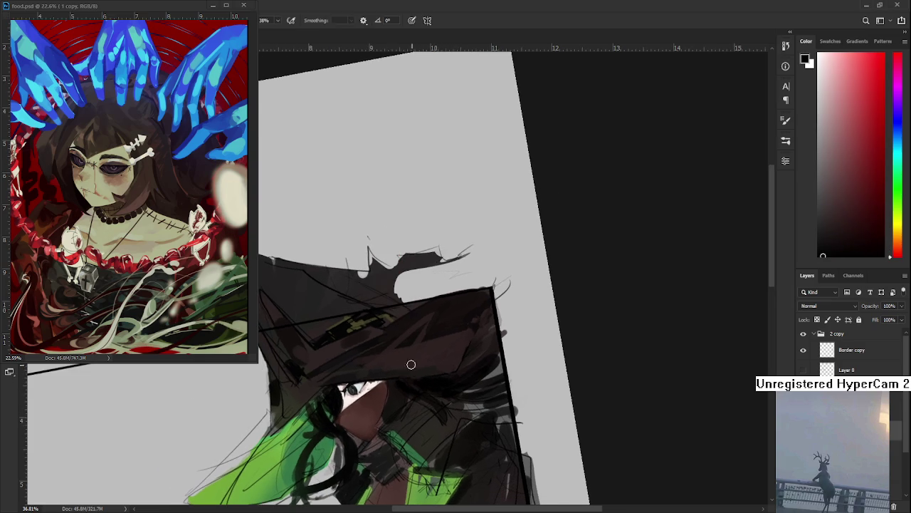
alt+click(365, 347)
alt+click(377, 361)
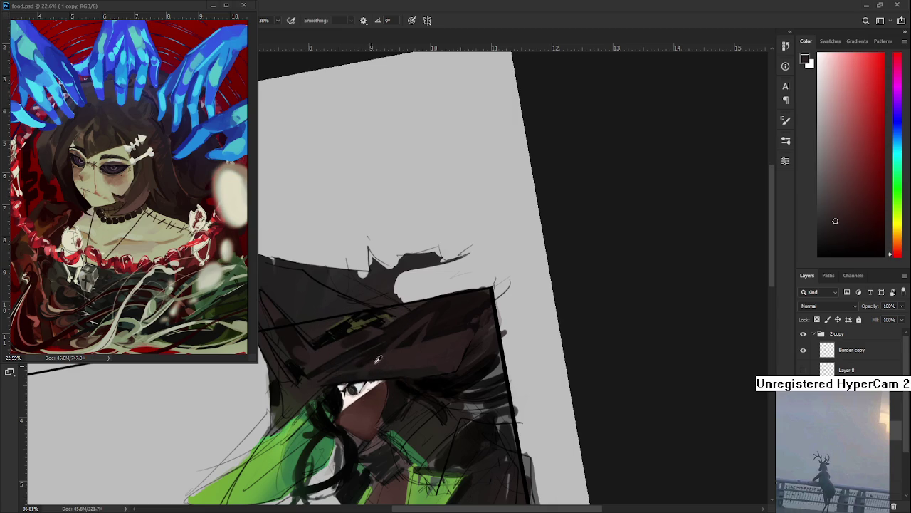
alt+click(368, 362)
alt+click(380, 360)
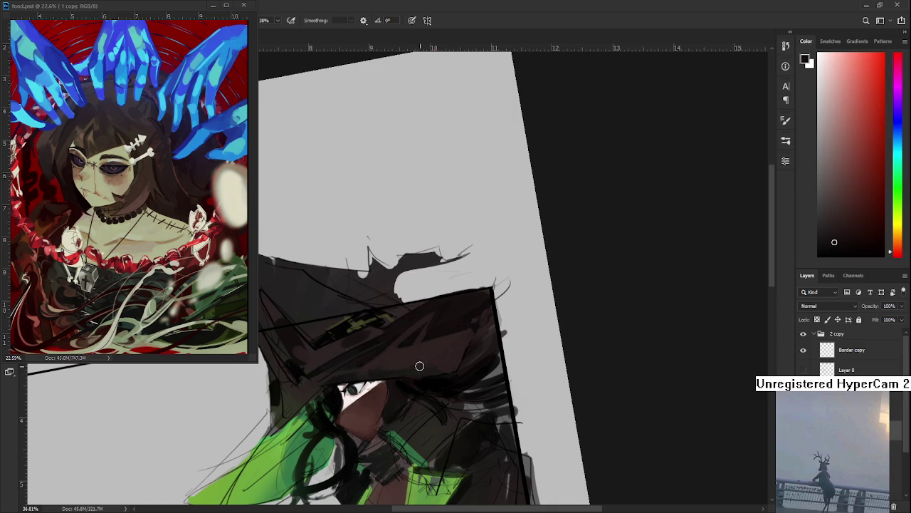
alt+click(403, 345)
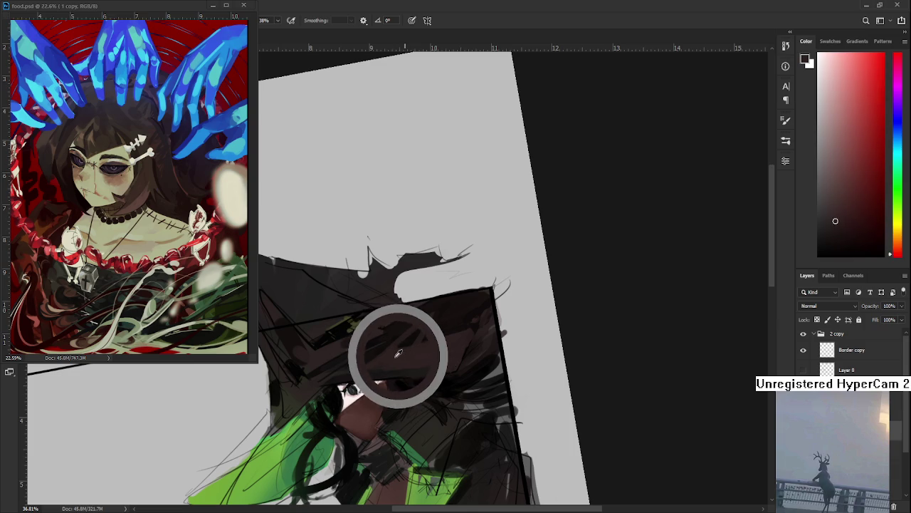
alt+click(379, 348)
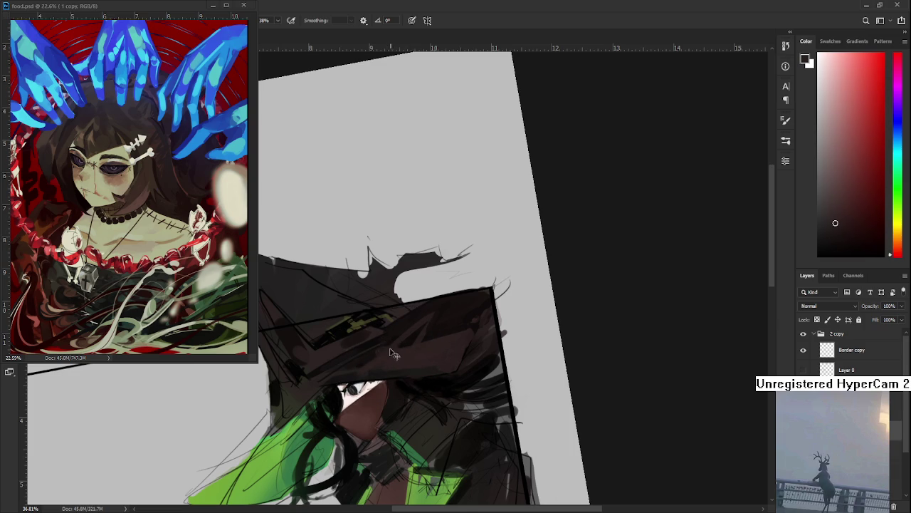
alt+click(394, 349)
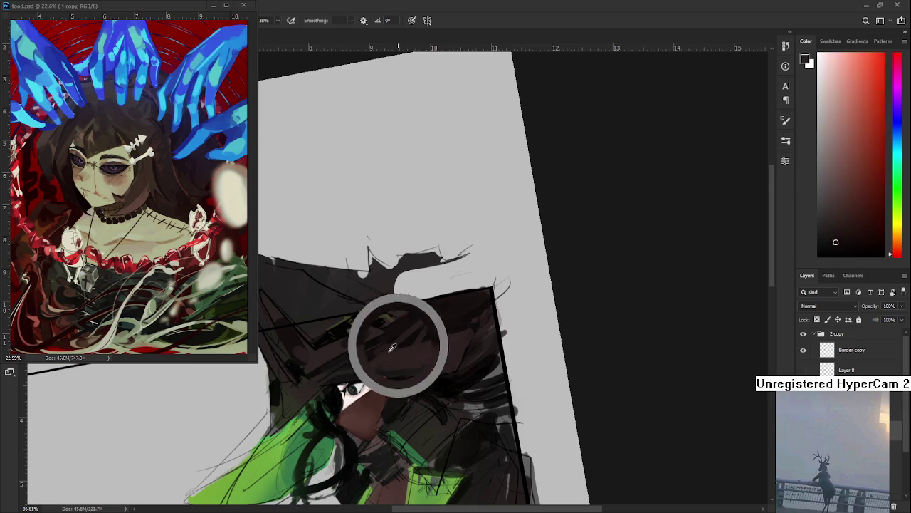
alt+click(392, 348)
Sample neighbouring browns across the brim and blend them along it to its lower edge
alt+click(384, 351)
alt+click(386, 349)
alt+click(391, 347)
alt+click(390, 354)
alt+click(391, 352)
alt+click(391, 350)
alt+click(391, 351)
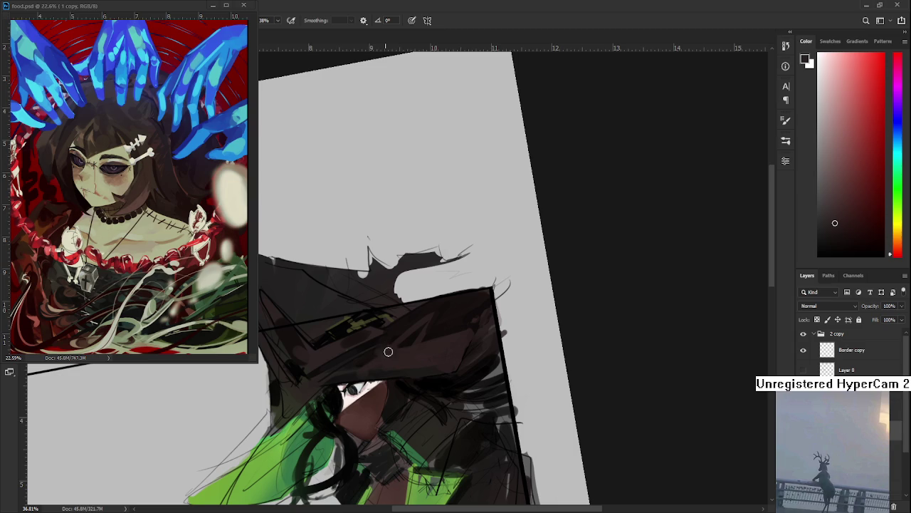
alt+click(391, 340)
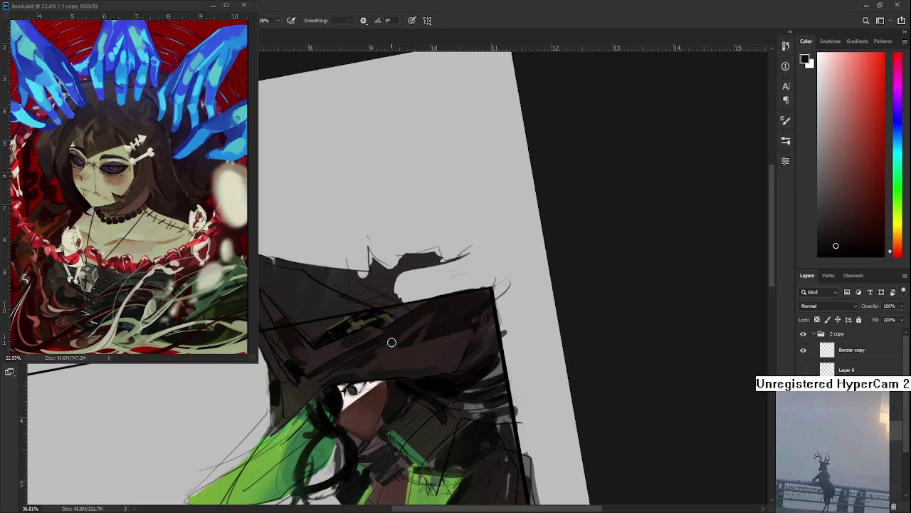
alt+click(391, 351)
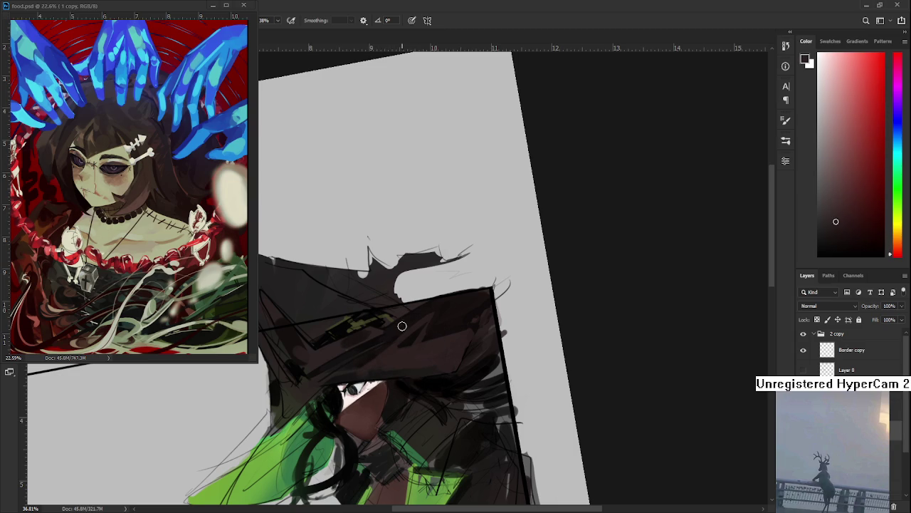
alt+click(345, 369)
Blend lighter, warmer and darker hat browns across the brim's right side
mouse_move(451, 336)
mouse_down()
mouse_move(388, 344)
mouse_move(383, 356)
mouse_move(393, 341)
mouse_up()
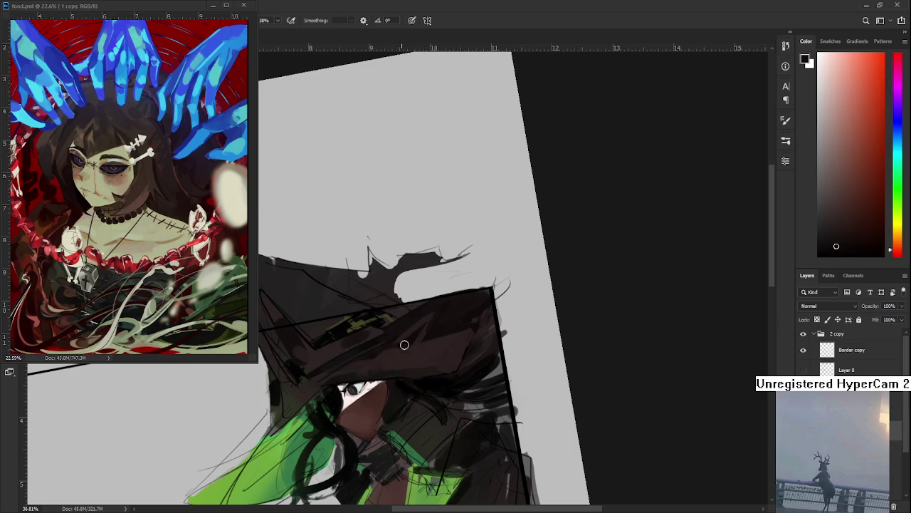
alt+click(412, 352)
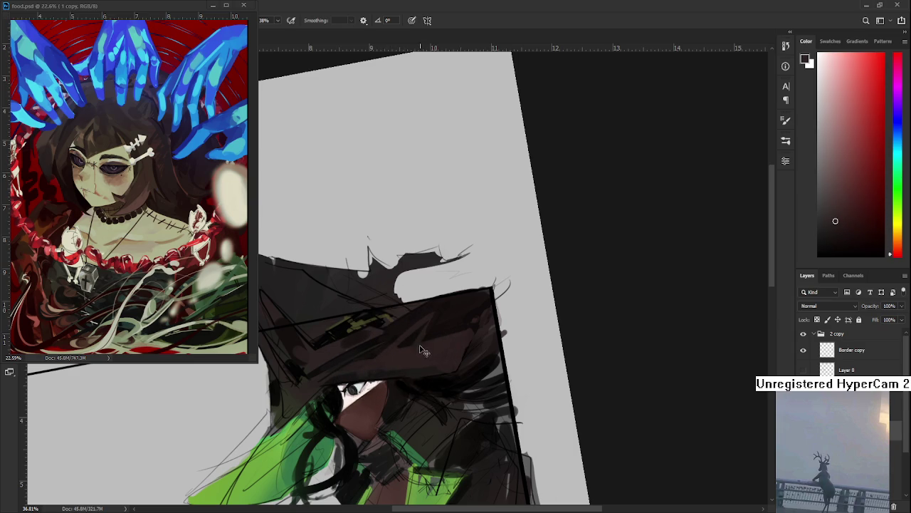
alt+click(391, 355)
alt+click(406, 346)
alt+click(393, 351)
alt+click(419, 347)
alt+click(402, 346)
alt+click(412, 342)
alt+click(420, 343)
alt+click(405, 325)
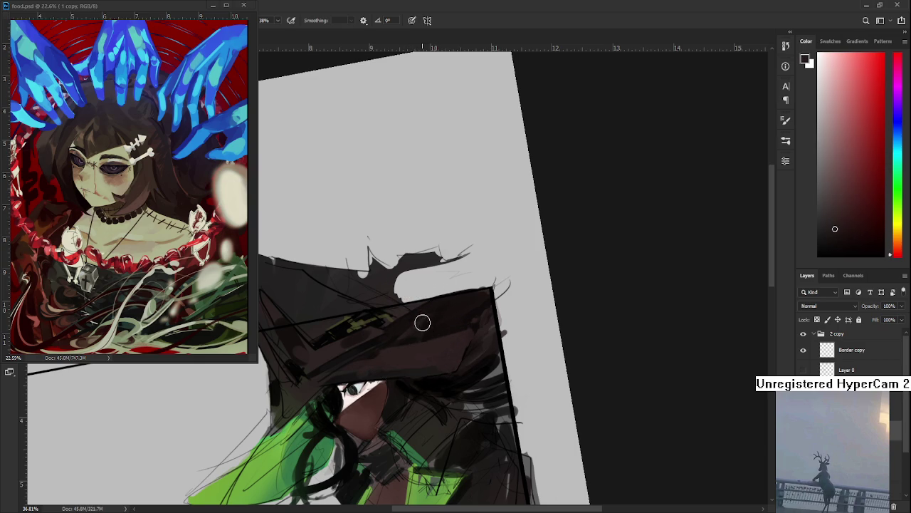
alt+click(440, 318)
alt+click(424, 350)
alt+click(427, 332)
alt+click(388, 340)
alt+click(441, 315)
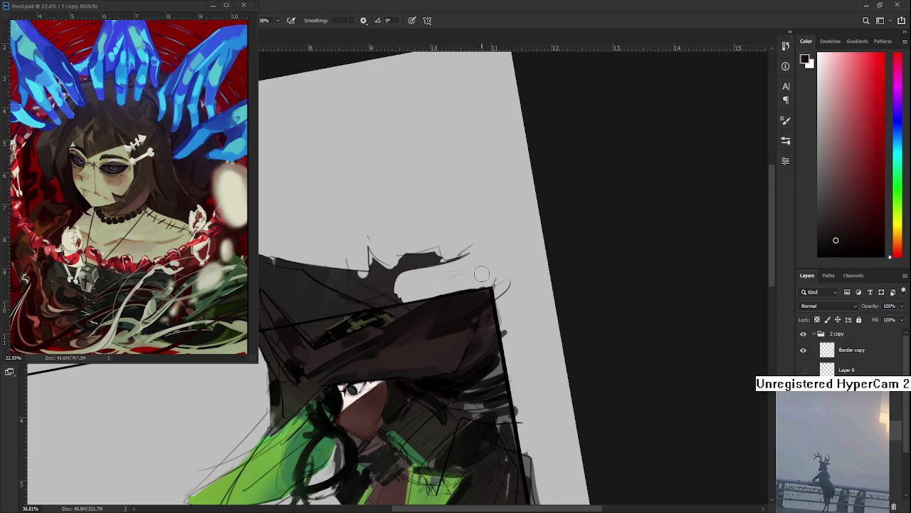
Paint dark strokes along the hat's top edge, alternating lighter and darker hat tones
scroll(465, 317, up, 1)
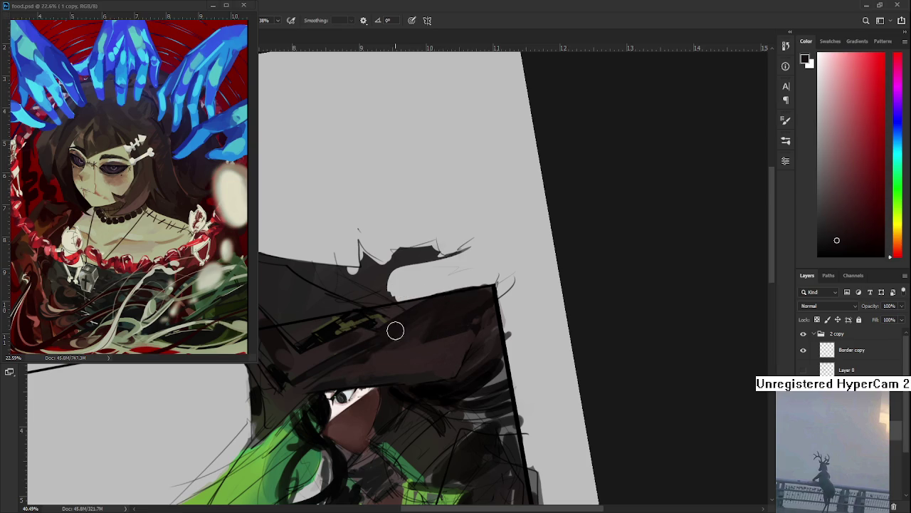
drag(448, 309, 397, 331)
alt+click(436, 327)
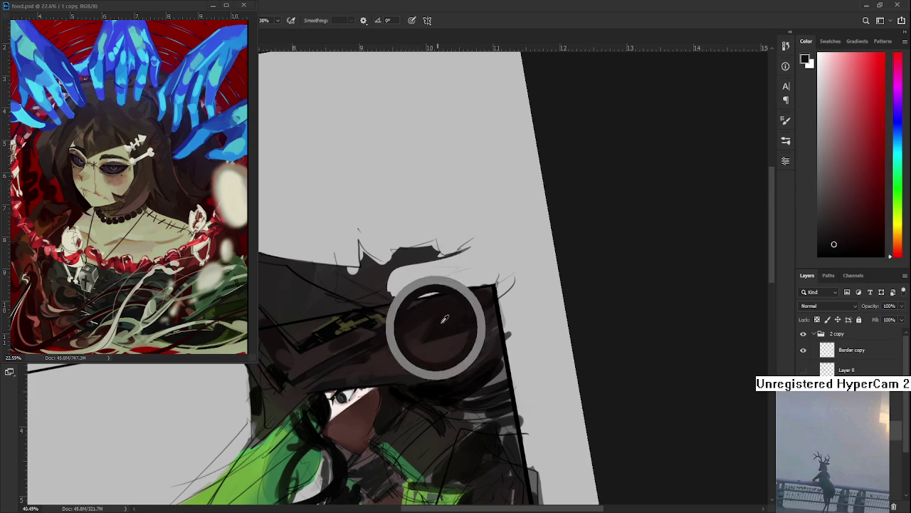
alt+click(426, 340)
alt+click(443, 322)
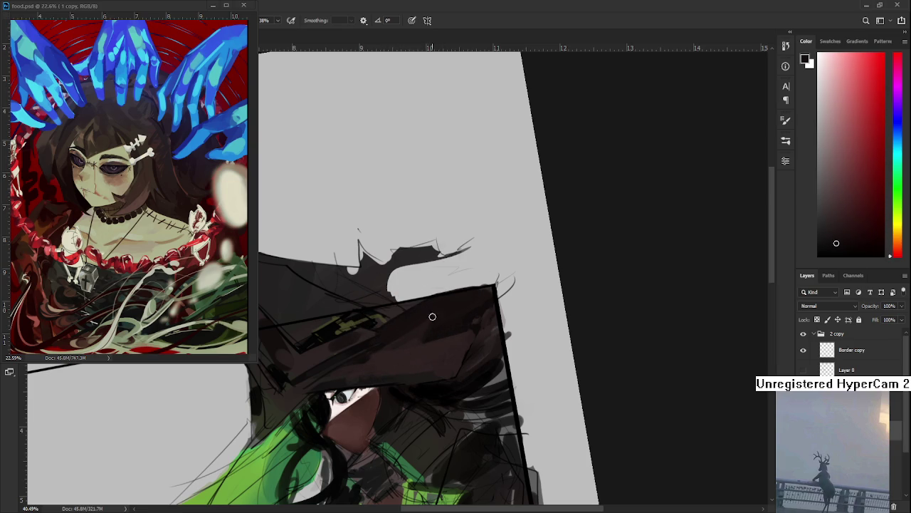
alt+click(408, 346)
scroll(413, 380, down, 5)
scroll(448, 349, up, 4)
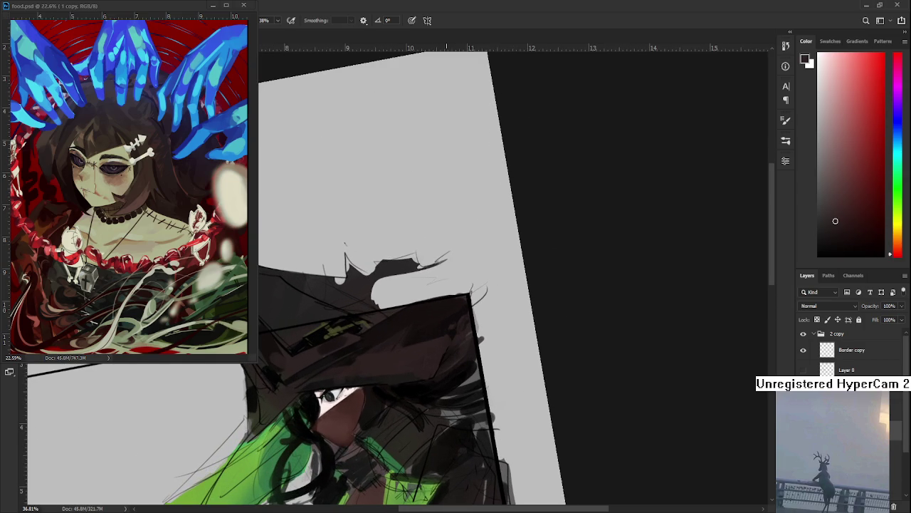
alt+click(437, 324)
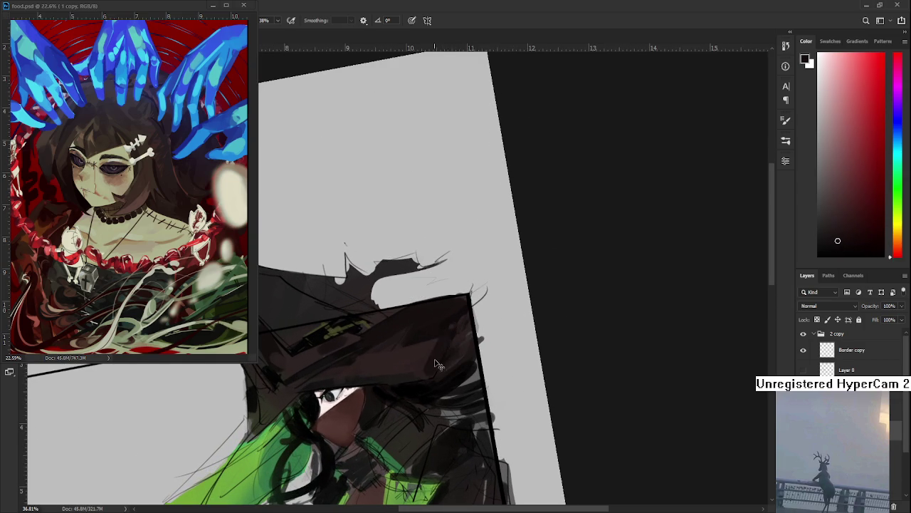
scroll(435, 367, left, 2)
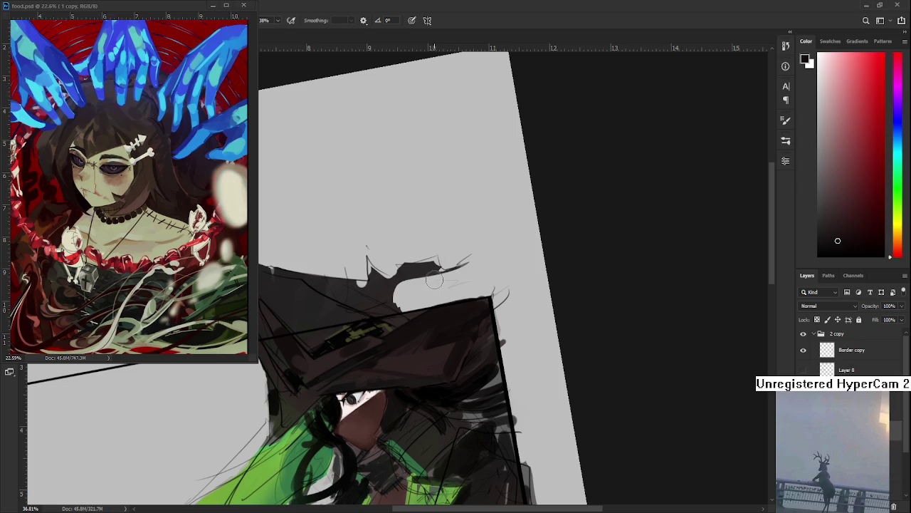
Sample a series of dark tones from the witch's hat and brim as paint colours
alt+click(437, 338)
alt+click(433, 321)
alt+click(403, 342)
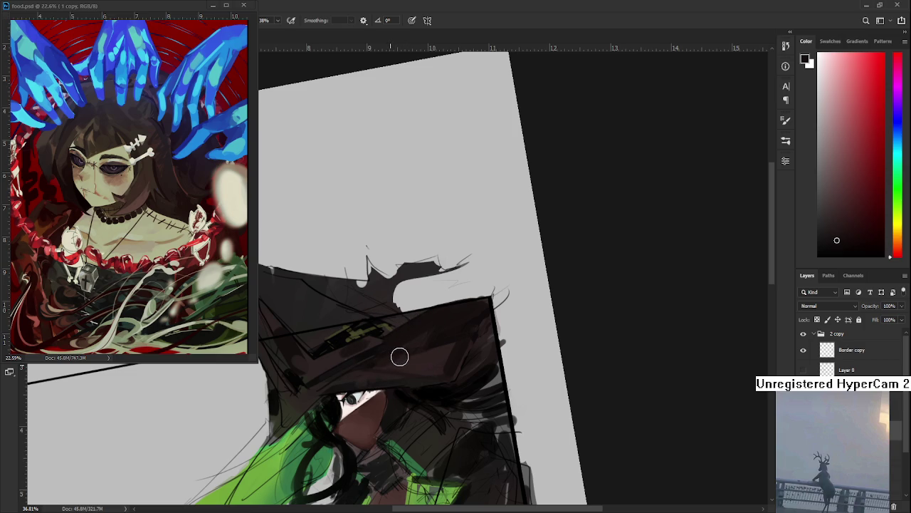
alt+click(390, 359)
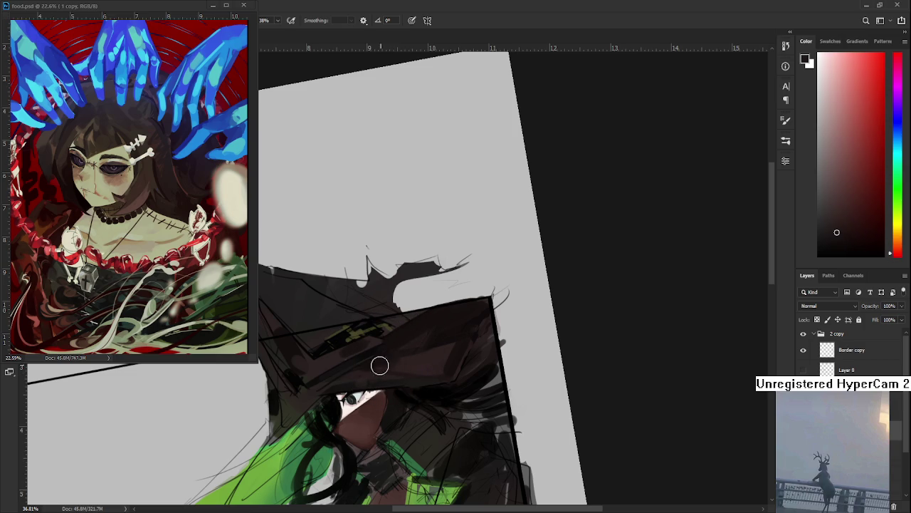
alt+click(390, 349)
alt+click(412, 361)
alt+click(392, 351)
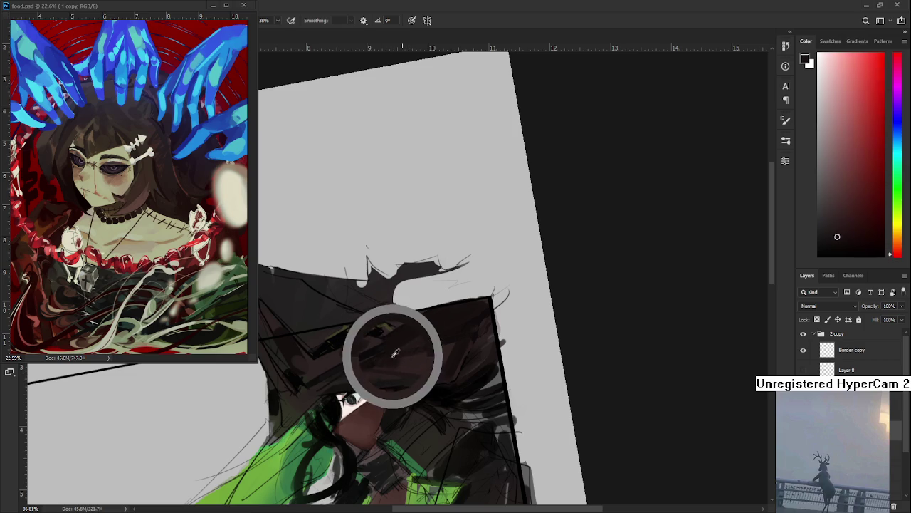
alt+click(390, 359)
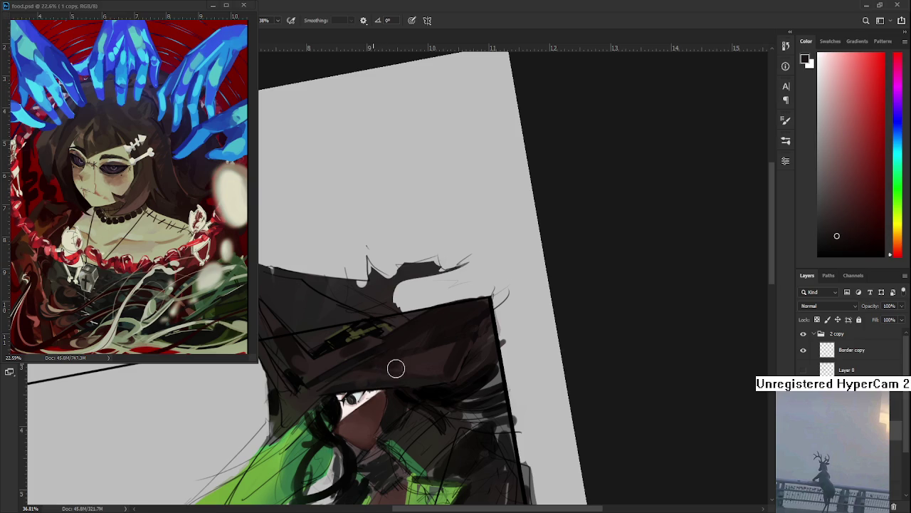
alt+click(388, 356)
alt+click(381, 353)
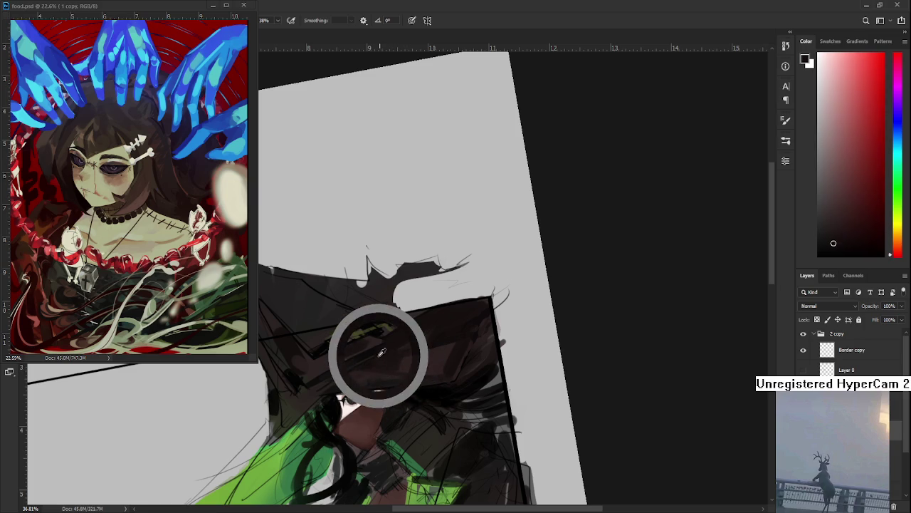
alt+click(394, 352)
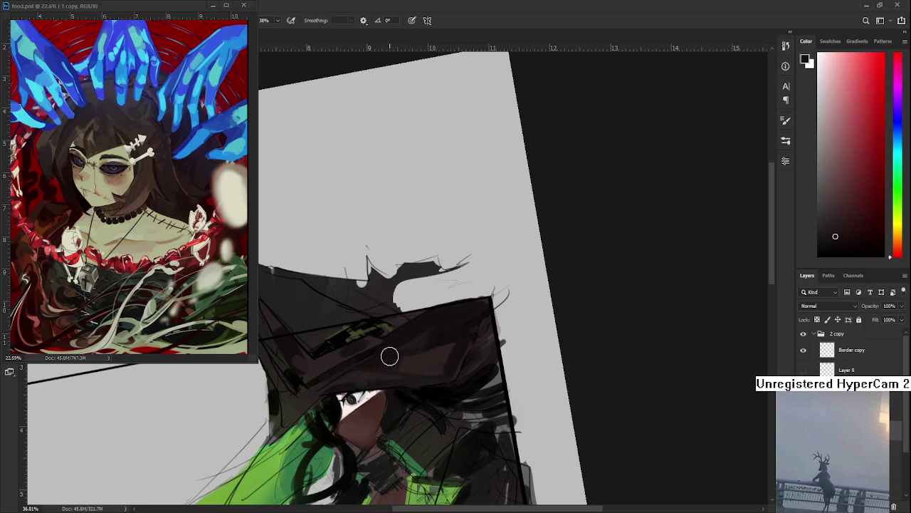
alt+click(375, 351)
Rotate the canvas view and paint dark shading strokes on the hat brim
mouse_move(425, 359)
mouse_down()
mouse_move(433, 336)
mouse_move(435, 383)
mouse_move(433, 354)
mouse_move(376, 384)
mouse_up()
mouse_move(342, 343)
mouse_down()
mouse_move(372, 356)
mouse_move(475, 349)
mouse_up()
alt+click(371, 341)
alt+click(428, 348)
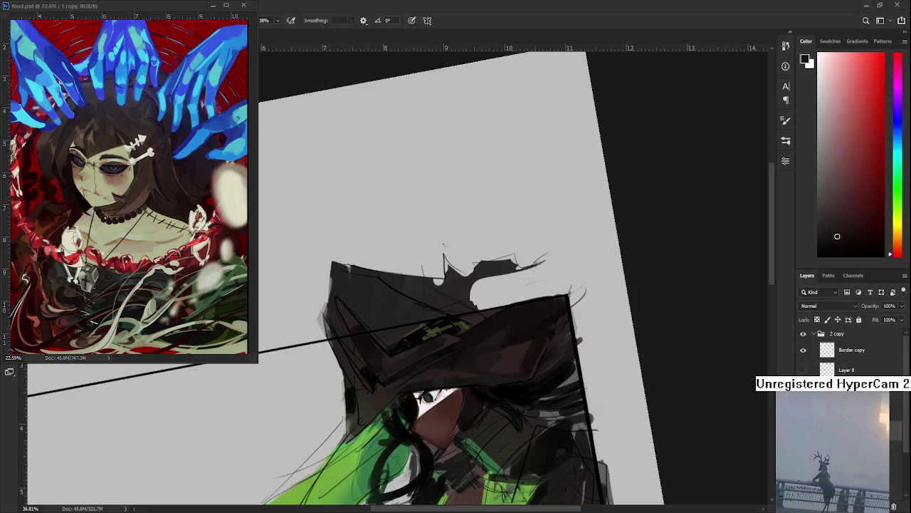
Zoom in on the hat, rotate the view about 35°, and sample a dark brown from it
drag(427, 379, 472, 356)
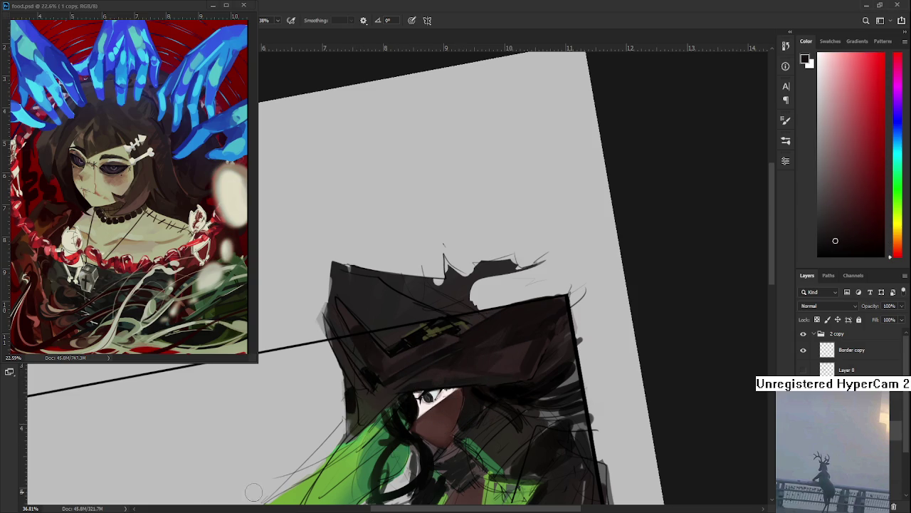
scroll(453, 359, up, 1)
scroll(456, 349, up, 1)
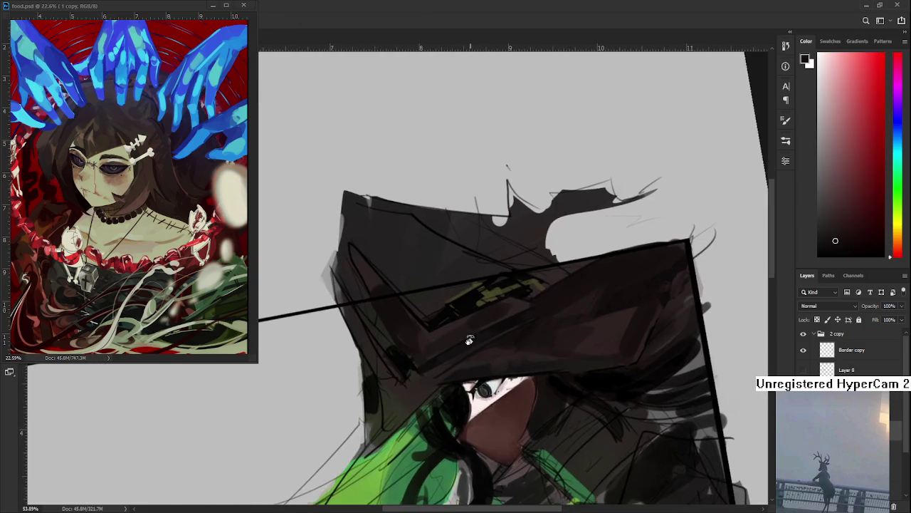
drag(459, 338, 420, 299)
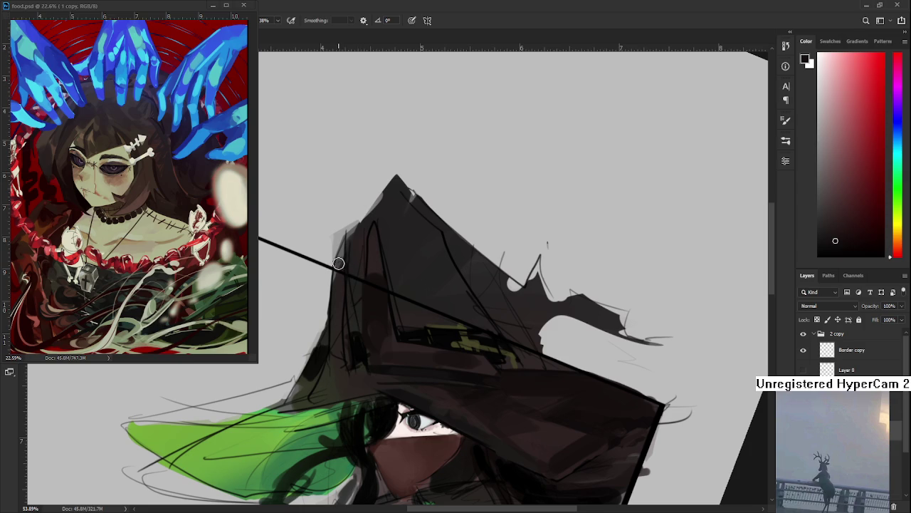
alt+click(333, 374)
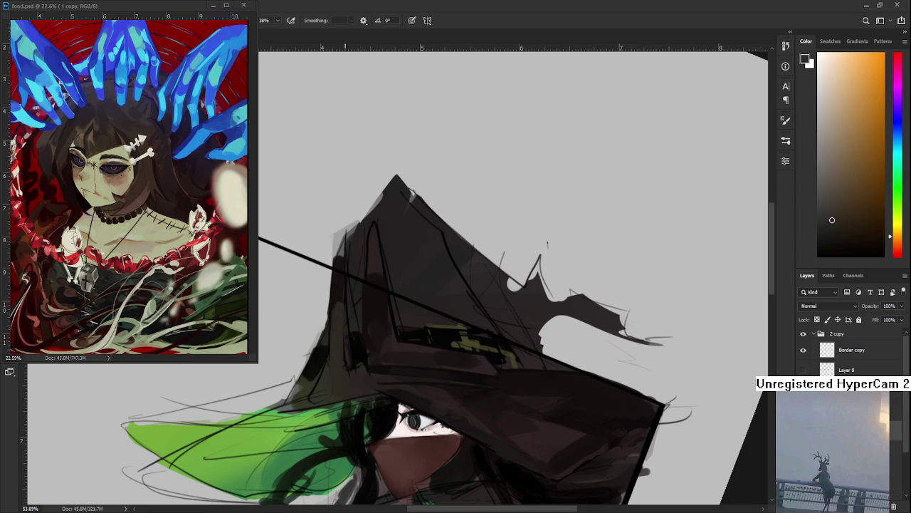
scroll(350, 304, down, 2)
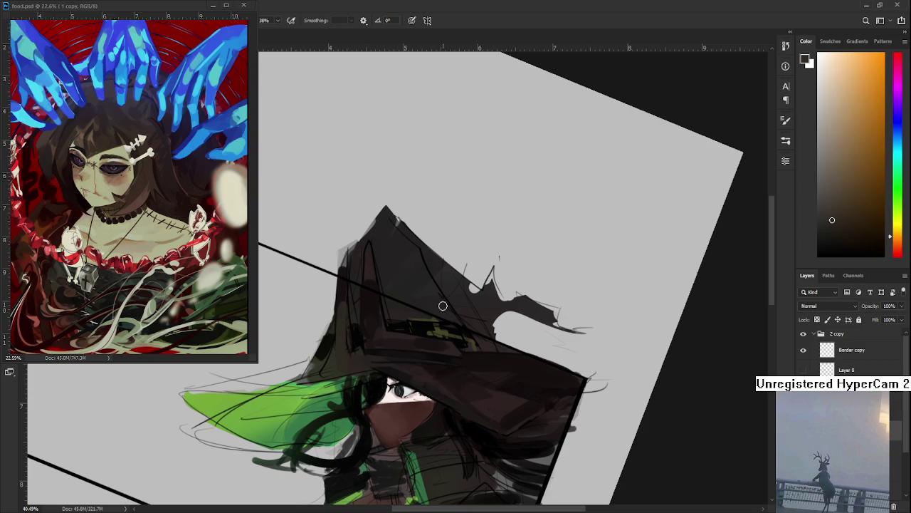
Rotate the view around the hat and sample its dark reds and orange-browns
drag(403, 373, 381, 320)
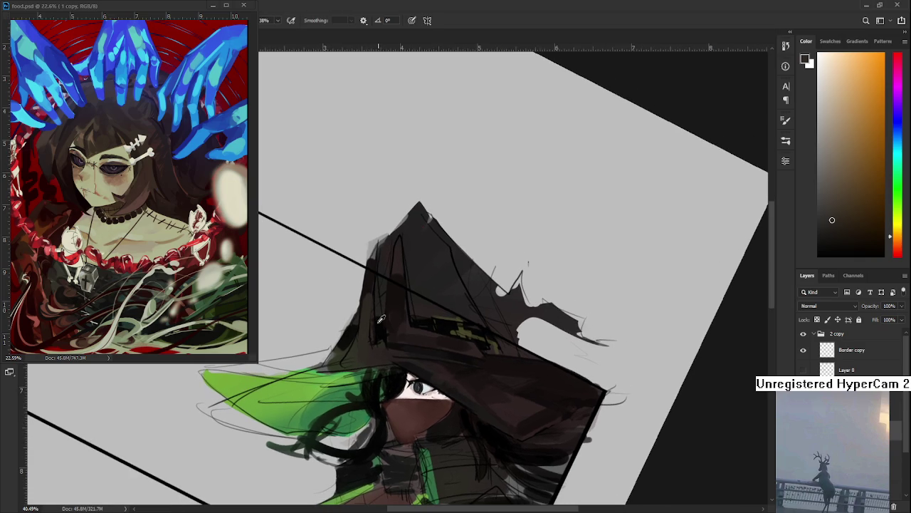
alt+click(368, 283)
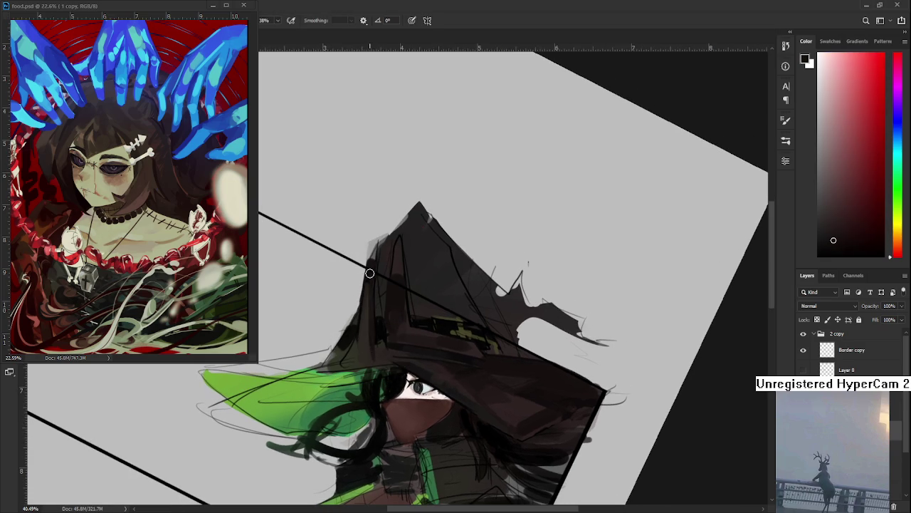
alt+click(375, 352)
alt+click(373, 354)
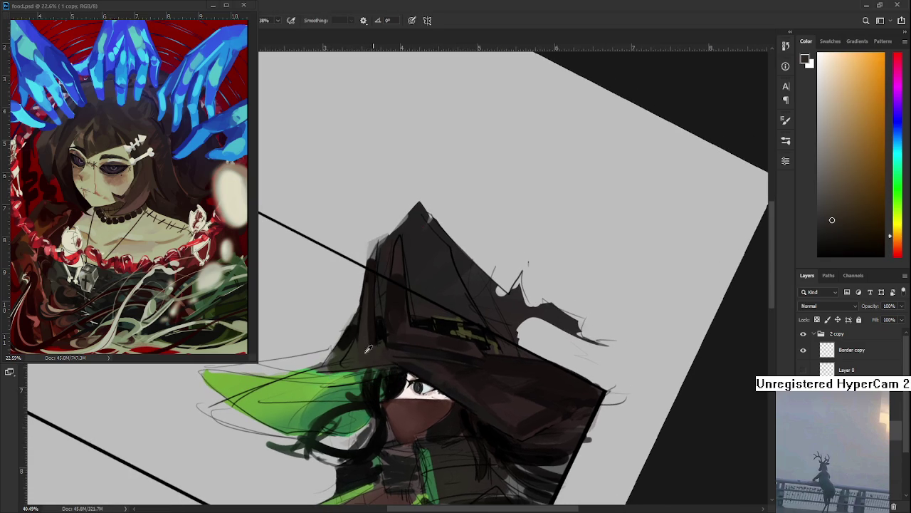
drag(366, 363, 387, 321)
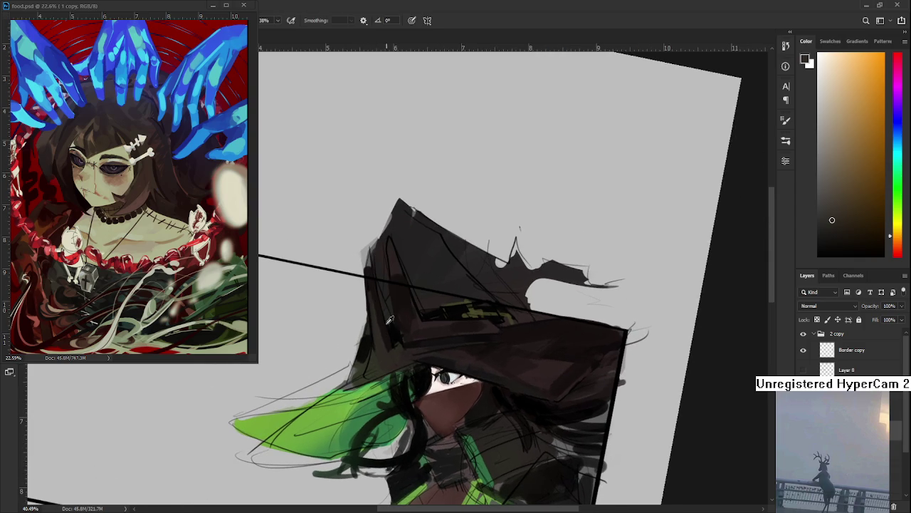
alt+click(386, 321)
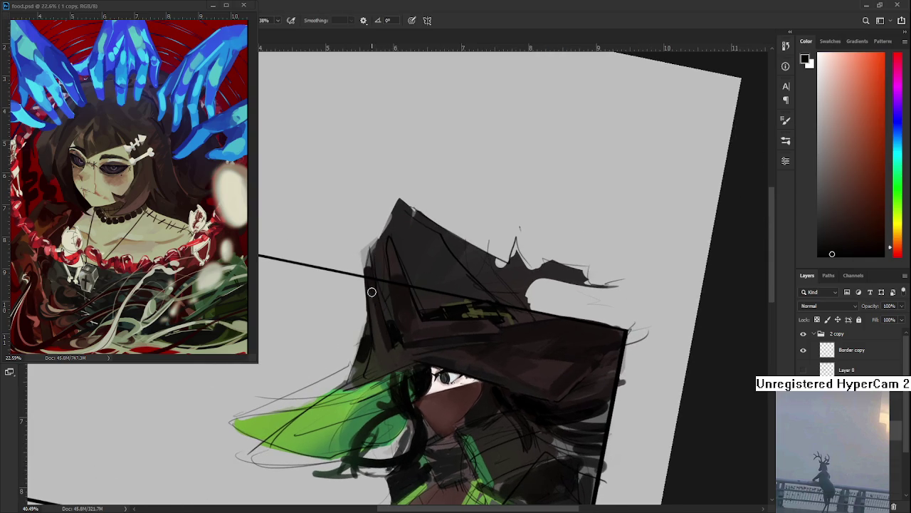
alt+click(384, 349)
drag(389, 355, 387, 347)
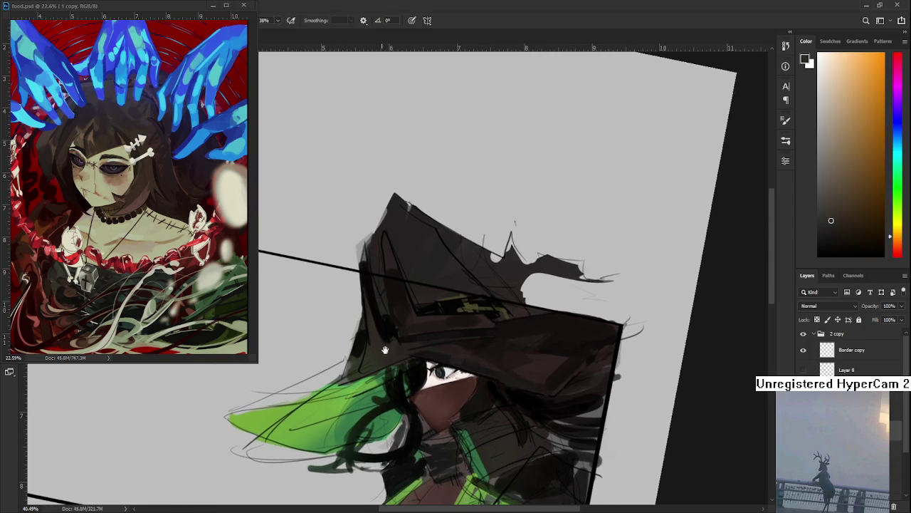
alt+click(386, 342)
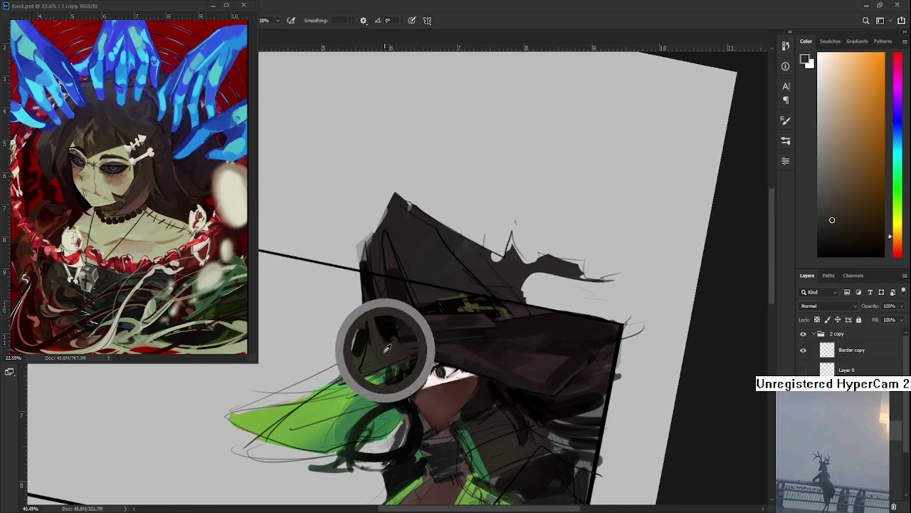
Sample dark yellowish and yellow-green tones near the hair and face, settling on a near-black colour
alt+click(364, 373)
alt+click(364, 372)
alt+click(374, 347)
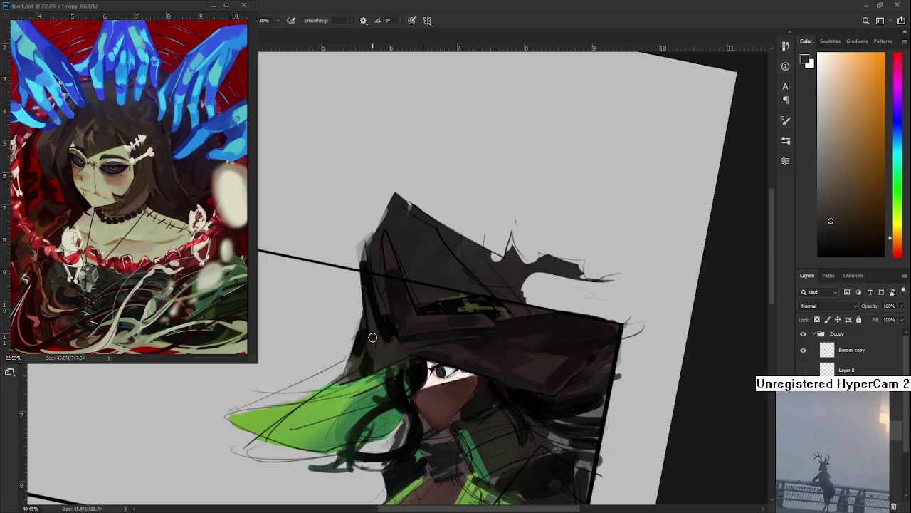
alt+click(372, 354)
alt+click(389, 336)
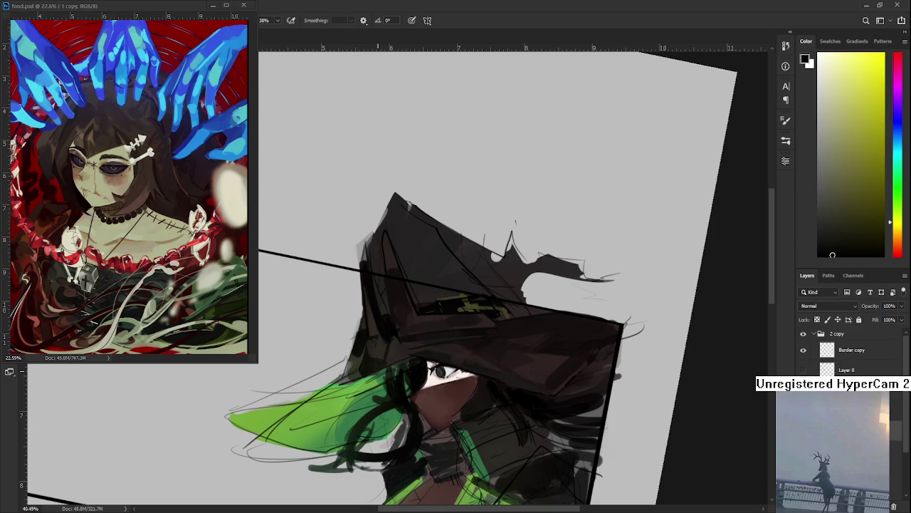
scroll(413, 321, down, 5)
scroll(356, 356, up, 2)
scroll(310, 411, up, 3)
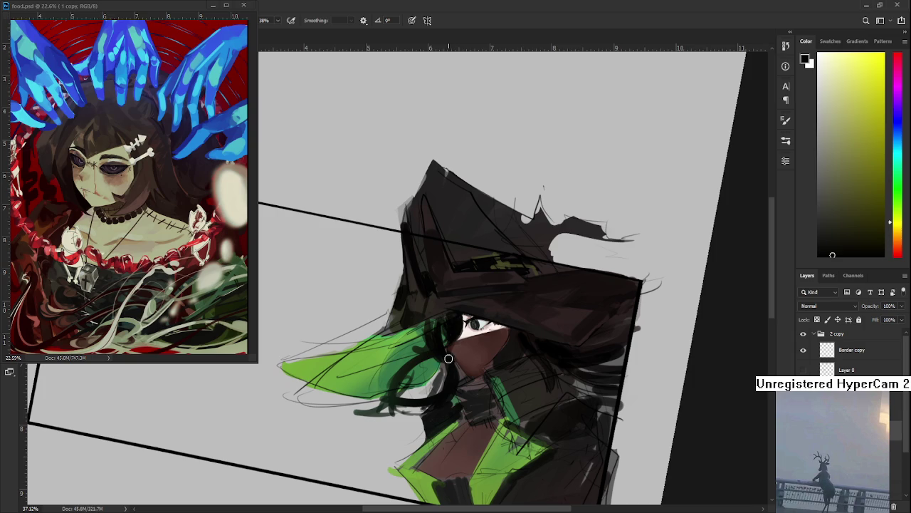
alt+click(424, 278)
Sample red and orange-brown tones along the hat brim edge
alt+click(430, 302)
alt+click(430, 287)
alt+click(431, 307)
alt+click(429, 299)
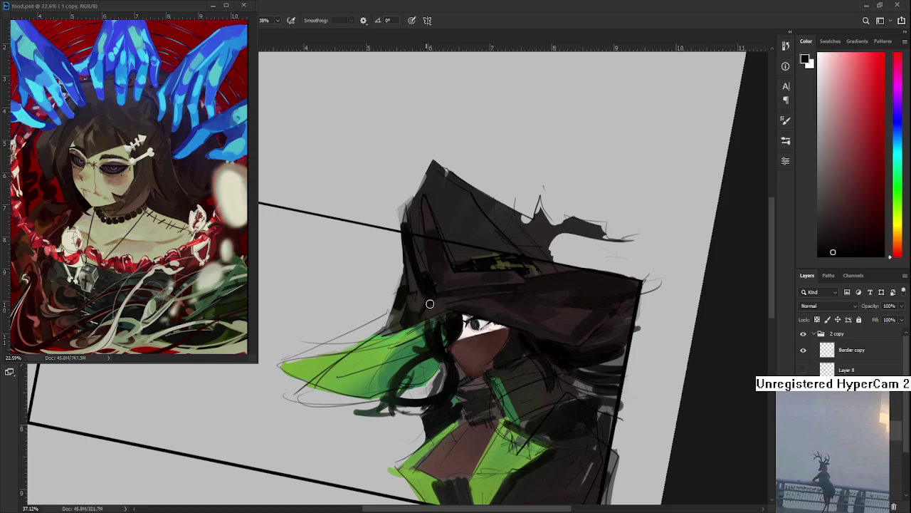
alt+click(442, 299)
alt+click(430, 297)
alt+click(437, 306)
alt+click(425, 304)
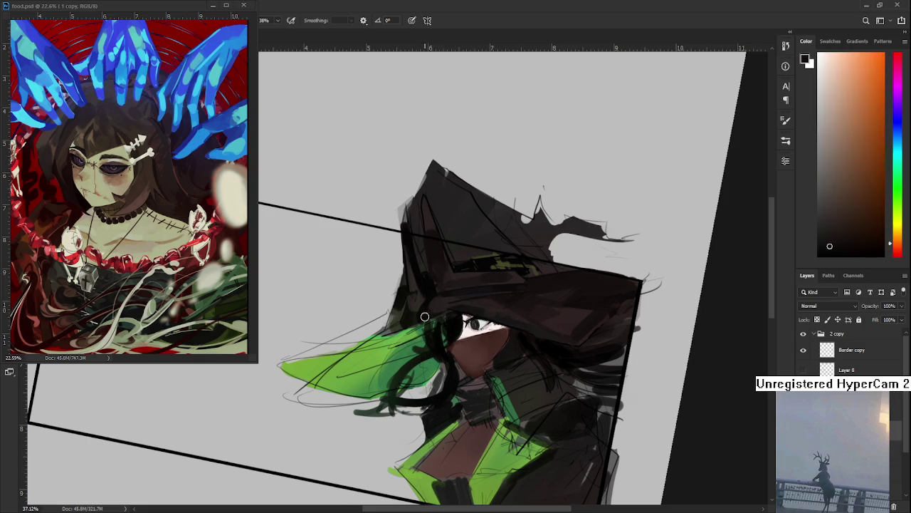
alt+click(441, 305)
alt+click(430, 300)
alt+click(418, 319)
Pick a medium green from the hair, paint a brighter green stroke along its edge, then sample near-black
alt+click(397, 303)
alt+click(397, 310)
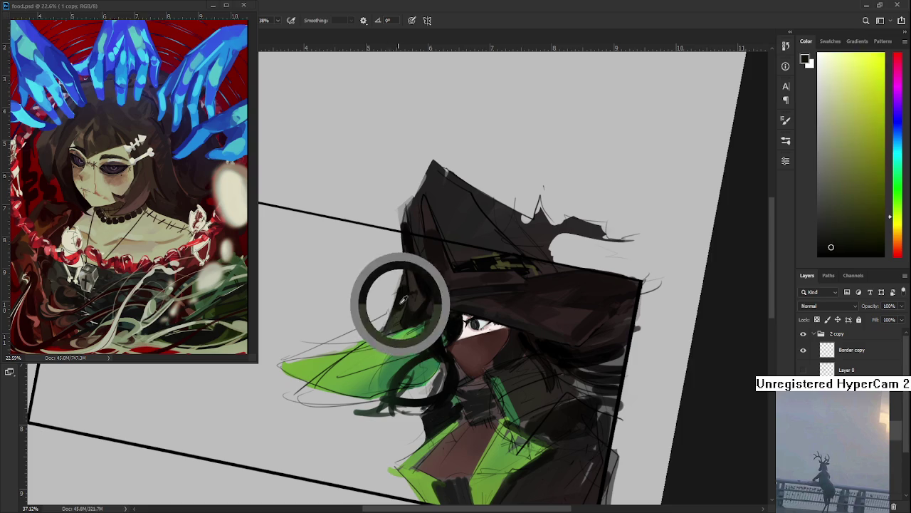
alt+click(398, 309)
alt+click(386, 332)
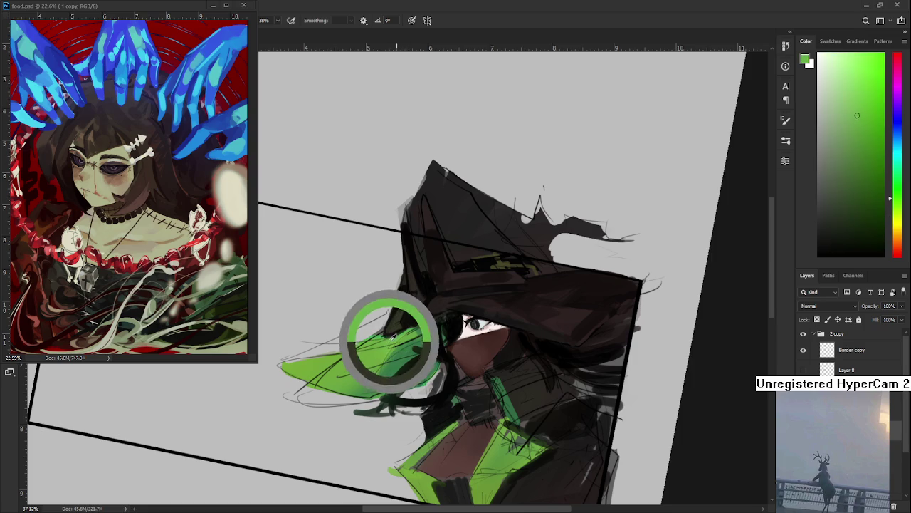
mouse_move(380, 339)
mouse_down()
mouse_move(396, 333)
mouse_move(355, 382)
mouse_up()
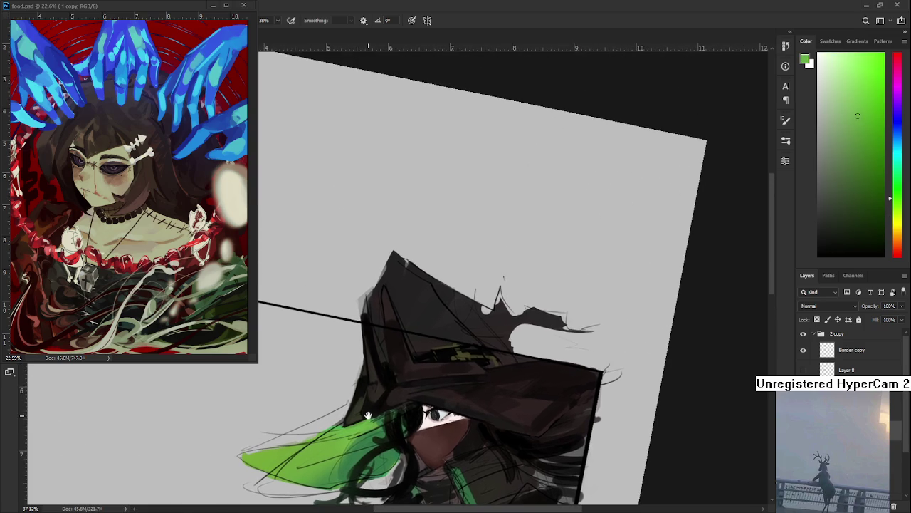
alt+click(356, 383)
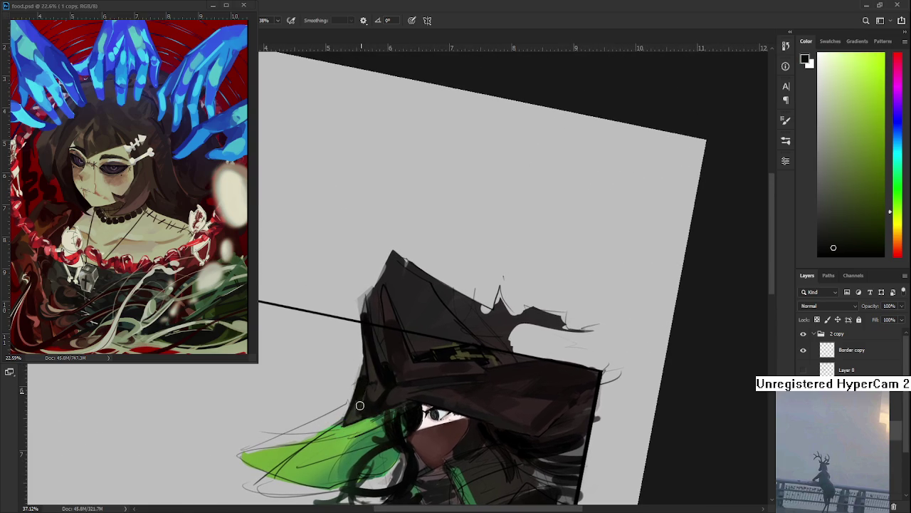
Resample the hat's dark red and rotate the canvas slightly counterclockwise
key(e)
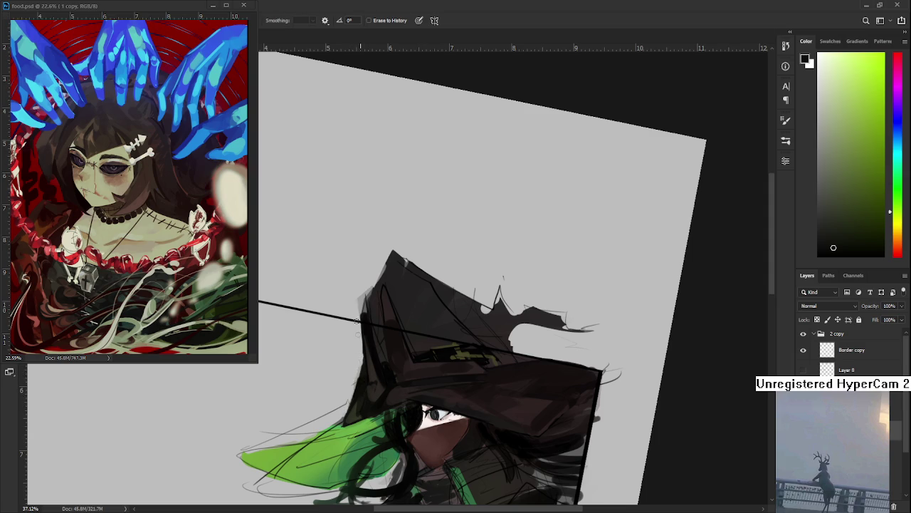
key(b)
alt+click(372, 333)
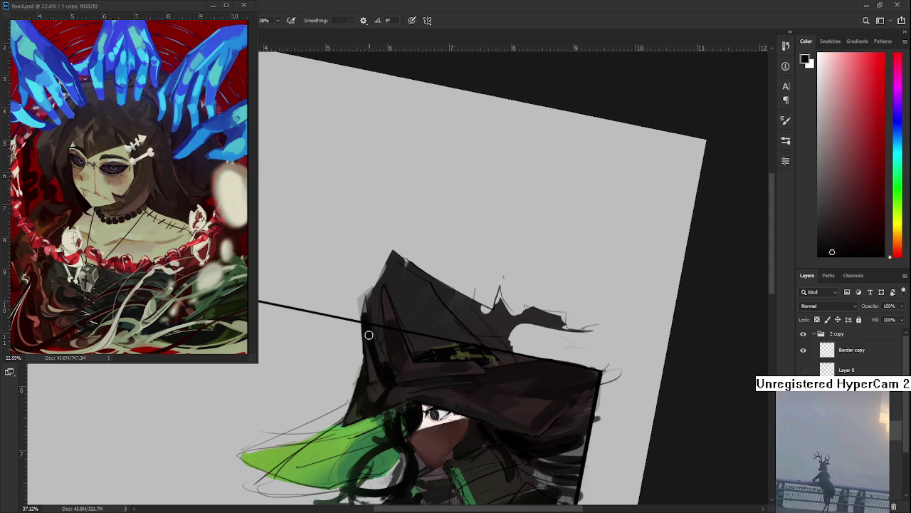
alt+click(373, 377)
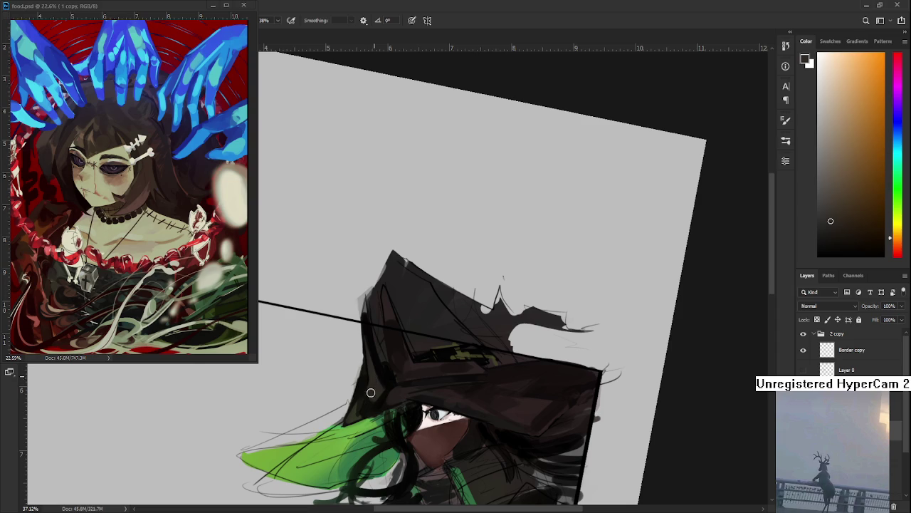
alt+click(364, 393)
key(e)
key(r)
drag(397, 369, 408, 369)
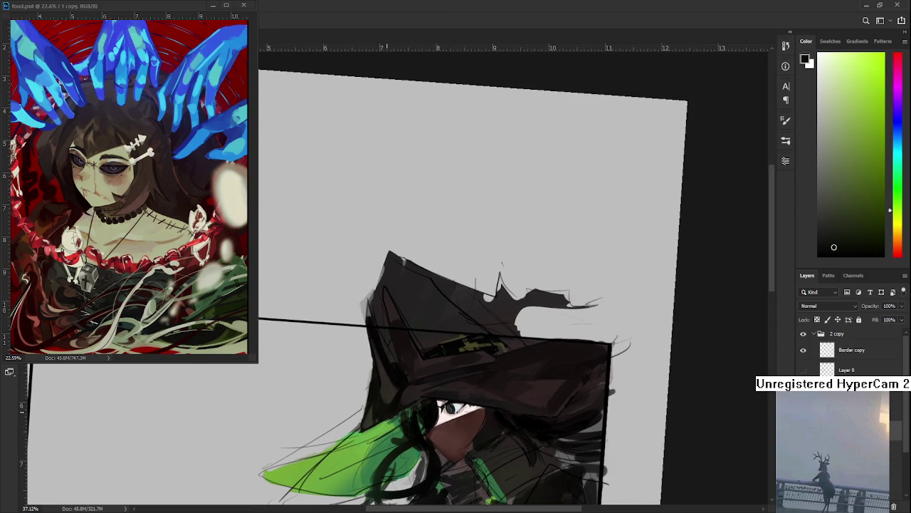
key(b)
Sample dark orange-brown tones from the hat and reframe the hat in view
alt+click(385, 389)
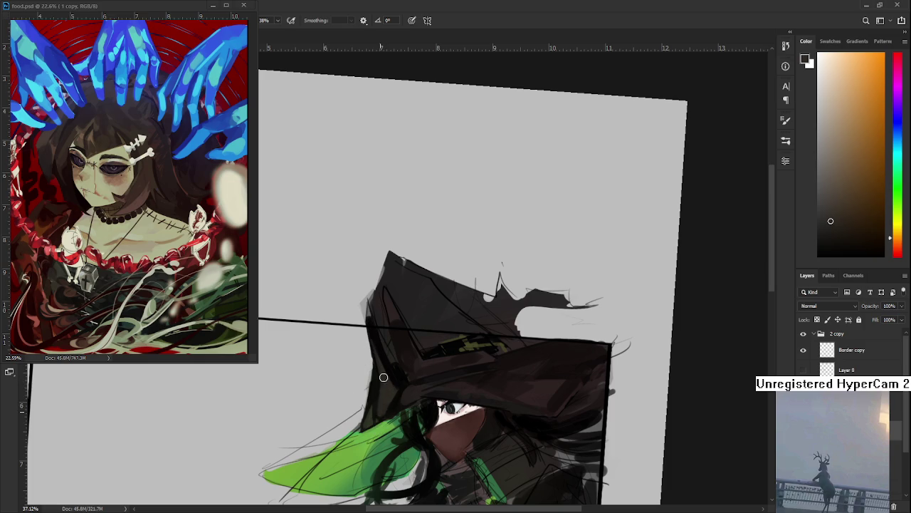
alt+click(383, 379)
alt+click(387, 381)
alt+click(384, 416)
alt+click(381, 380)
scroll(456, 299, down, 3)
scroll(456, 299, up, 4)
drag(454, 281, 460, 294)
scroll(419, 397, up, 3)
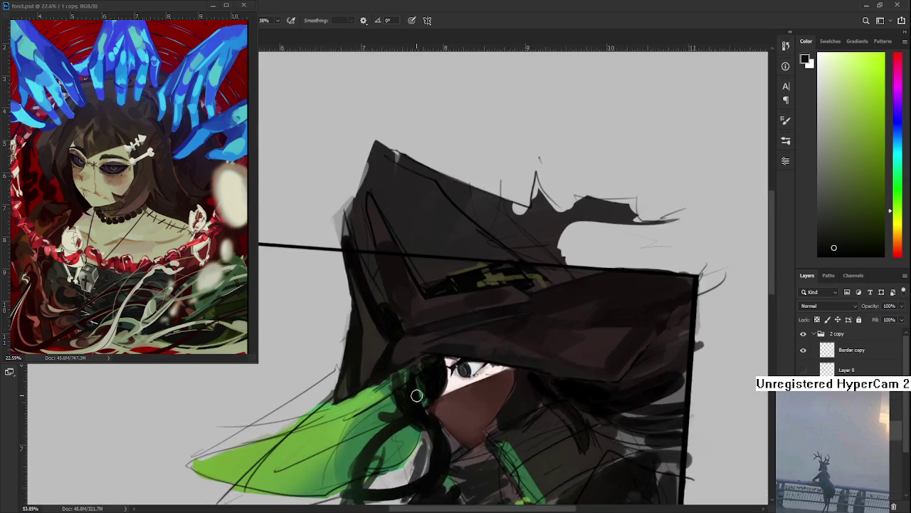
Shrink the brush and sample dark red and orange-brown colours from the hat
alt+click(425, 387)
alt+click(403, 384)
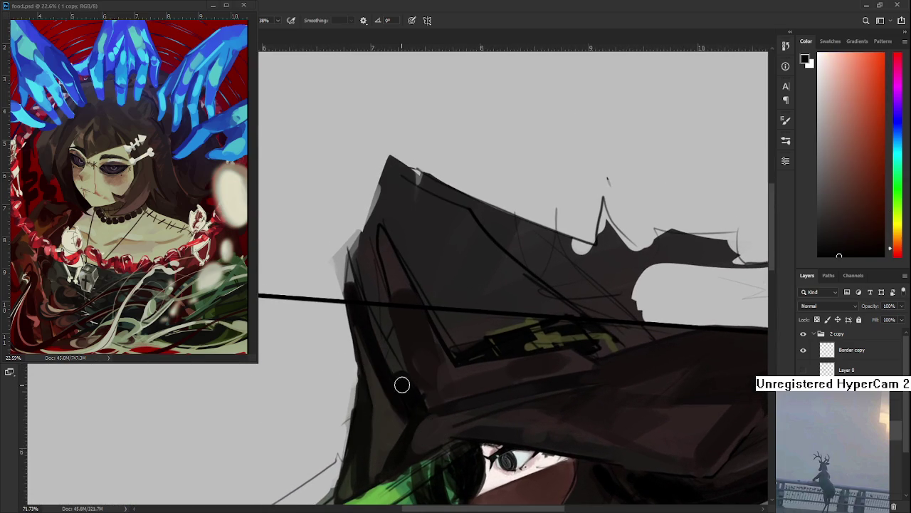
alt+click(400, 388)
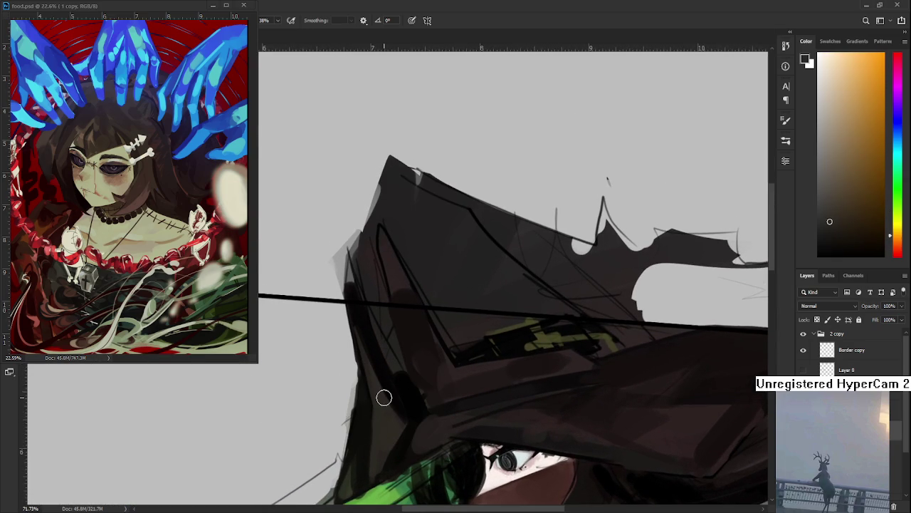
key(bracketleft)
key(bracketleft)
key(bracketleft)
alt+click(374, 360)
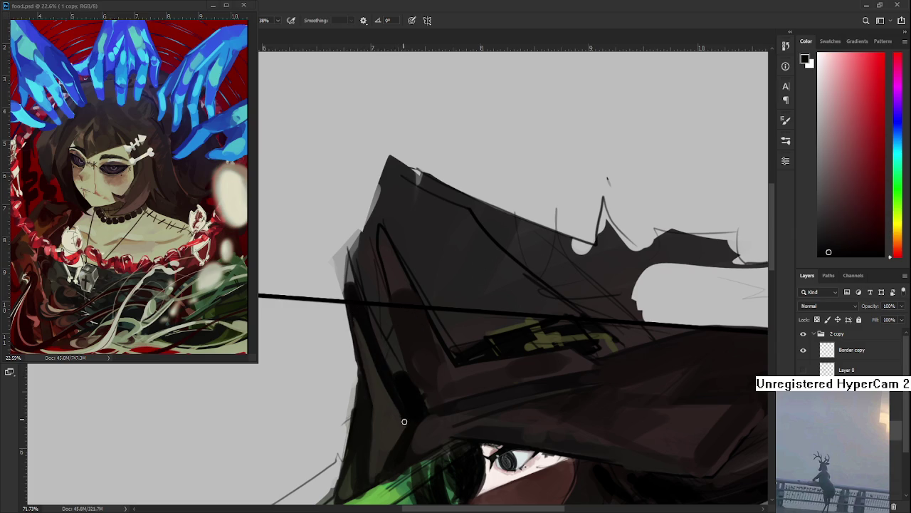
scroll(401, 416, down, 1)
alt+click(388, 380)
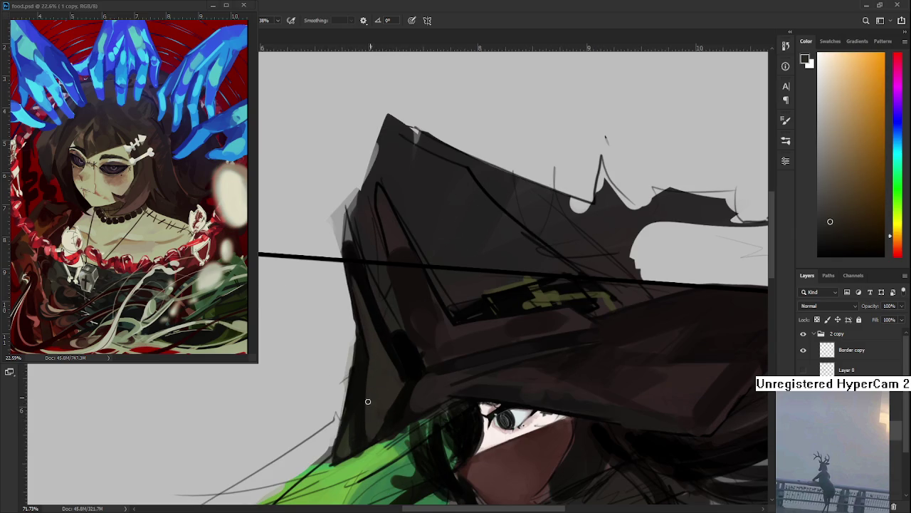
drag(369, 398, 388, 381)
Erase stray marks along the hat's lower-left edge
key(e)
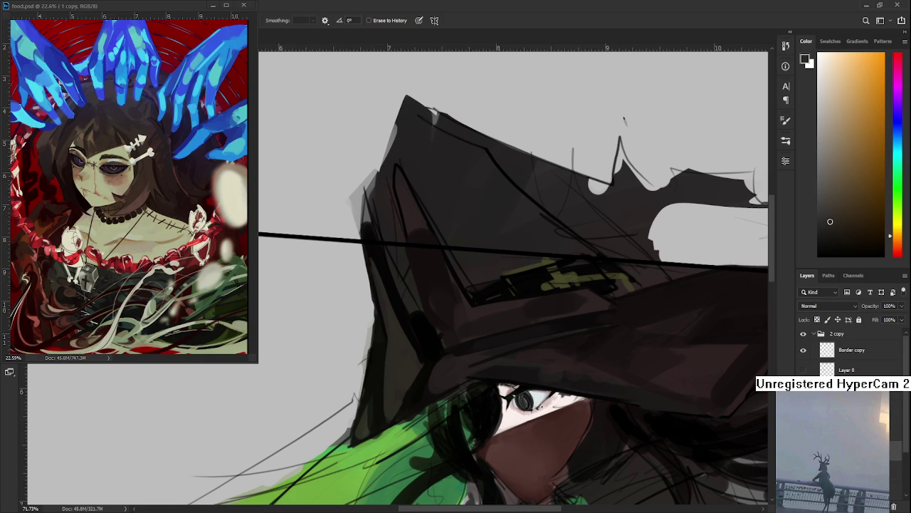
mouse_move(362, 403)
mouse_down()
mouse_move(358, 370)
mouse_move(352, 435)
mouse_move(368, 329)
mouse_up()
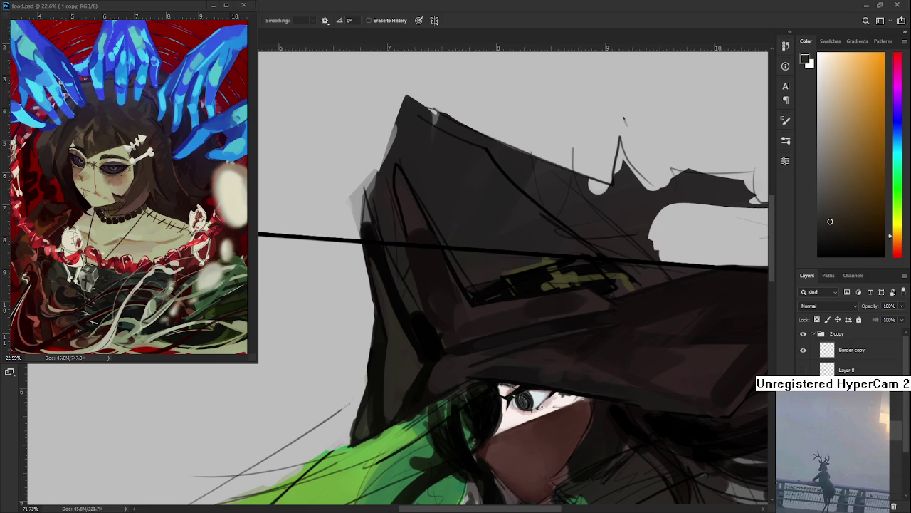
drag(354, 421, 359, 432)
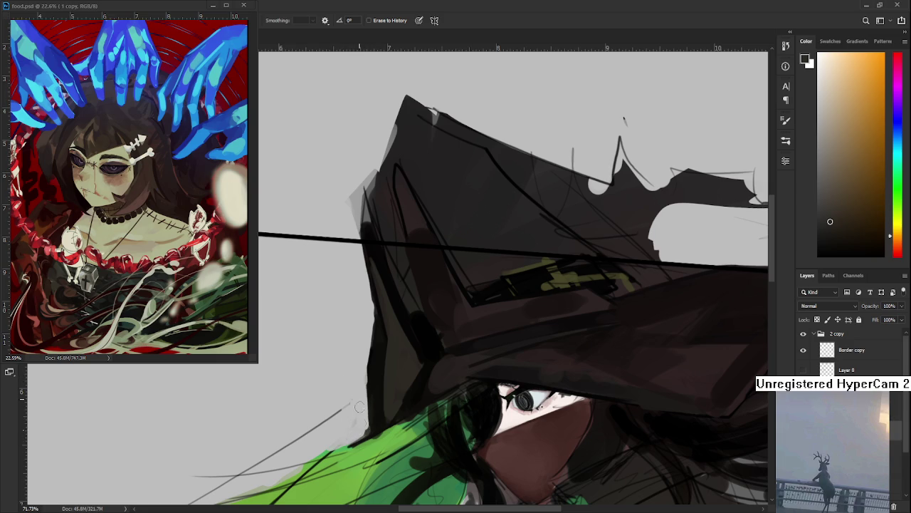
scroll(381, 369, down, 1)
scroll(381, 370, down, 9)
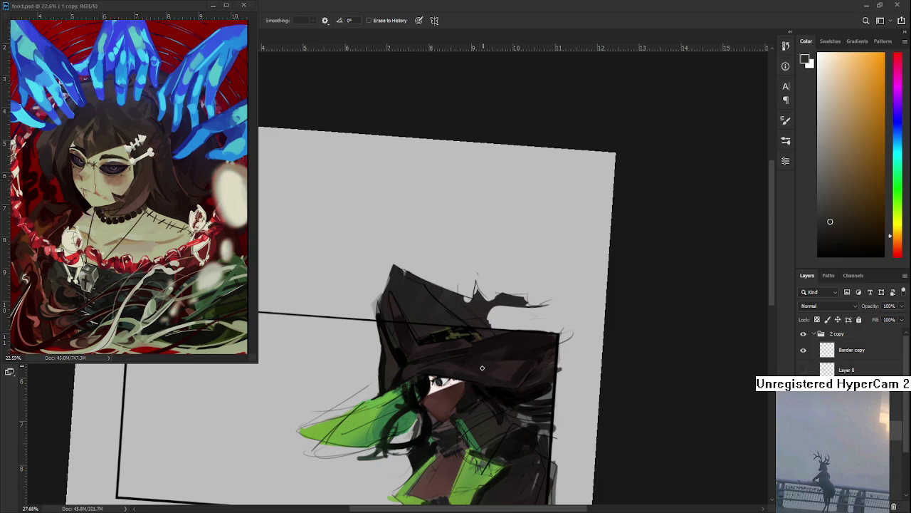
Paint a dark stroke on the hat's left edge, compare versions with undo/redo, and erase the excess
scroll(401, 344, up, 2)
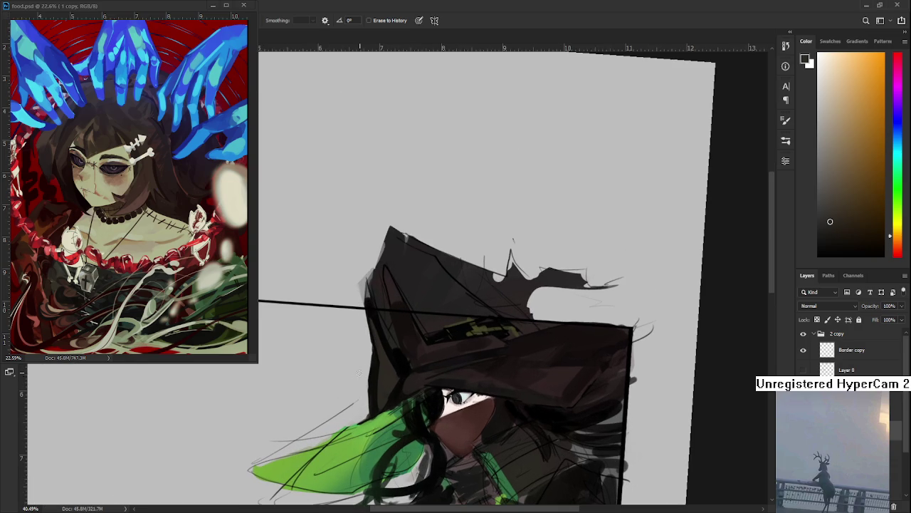
drag(370, 390, 371, 415)
scroll(453, 332, down, 1)
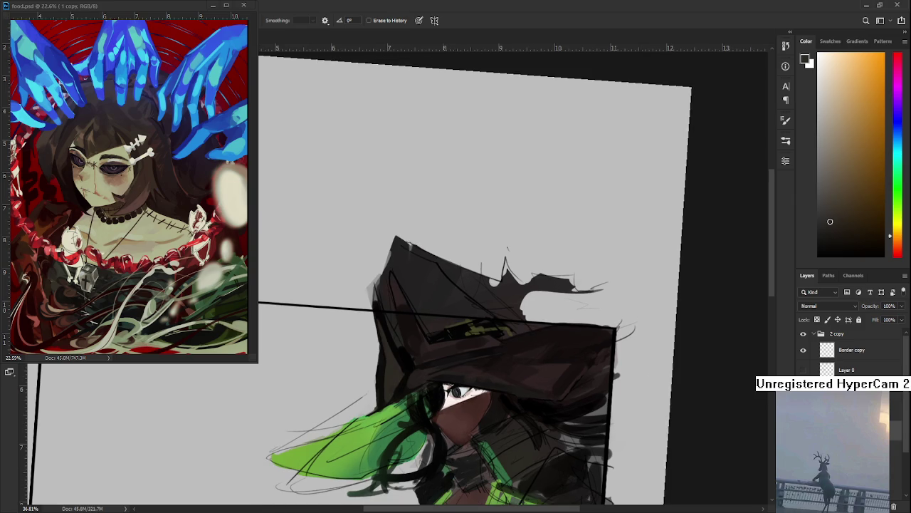
key(ctrl+shift+z)
key(ctrl+z)
key(ctrl+shift+z)
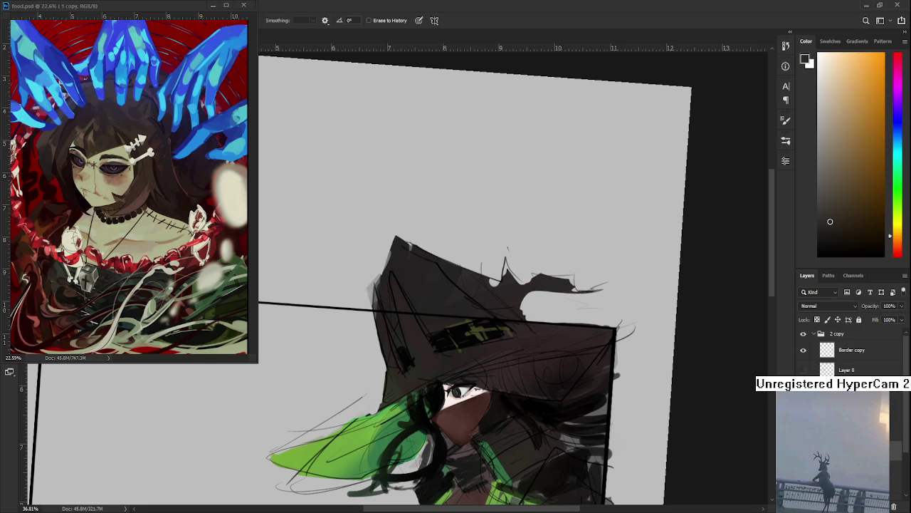
scroll(427, 371, up, 1)
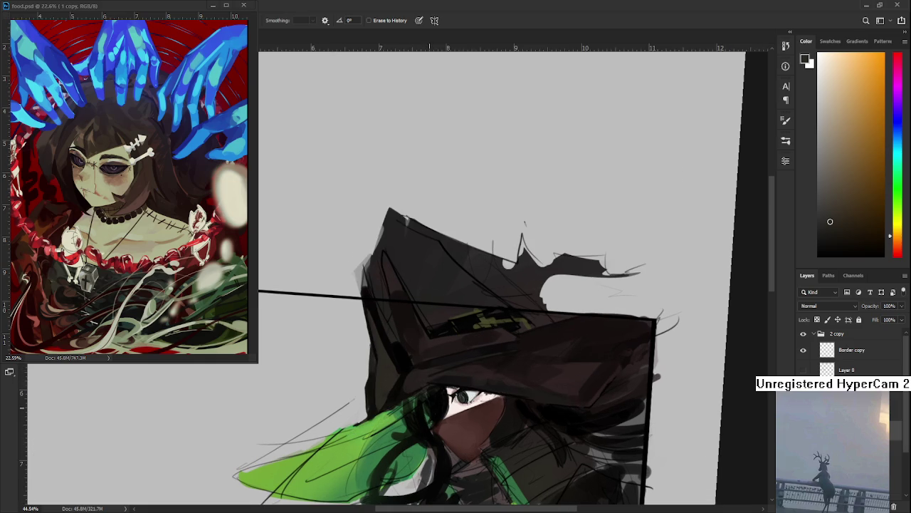
drag(364, 395, 370, 363)
Sample a near-black from the hat and darken its lower-left edge
key(b)
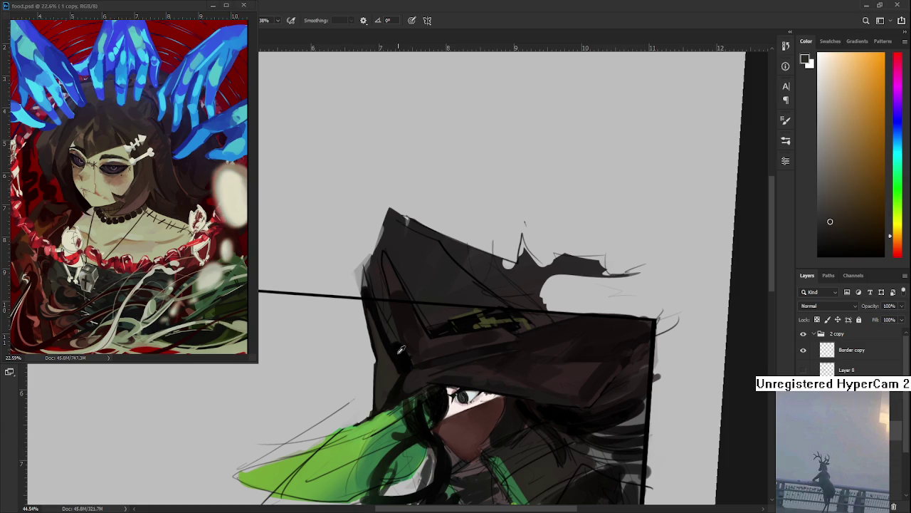
alt+click(401, 349)
drag(371, 363, 378, 356)
alt+click(385, 359)
key(e)
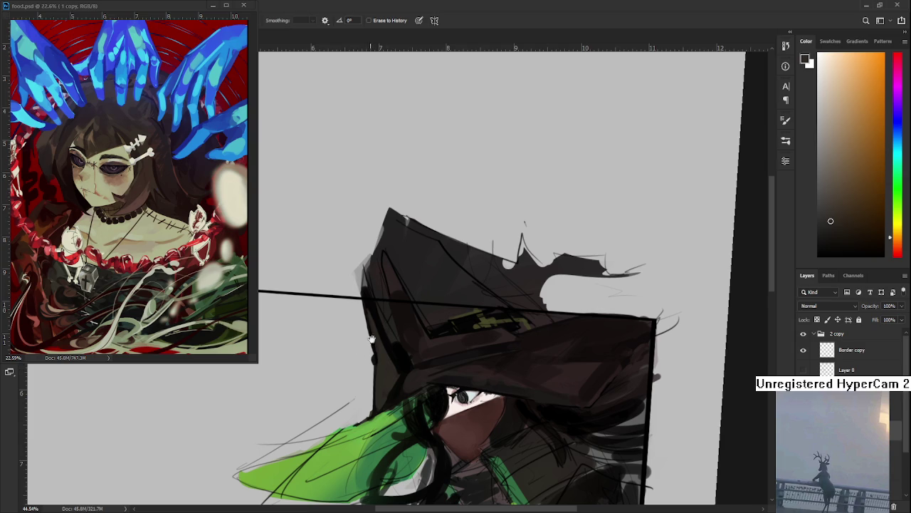
drag(396, 342, 379, 370)
Add a short dark stroke on the hat's left edge, then sample dark red and orange tones
key(b)
alt+click(365, 341)
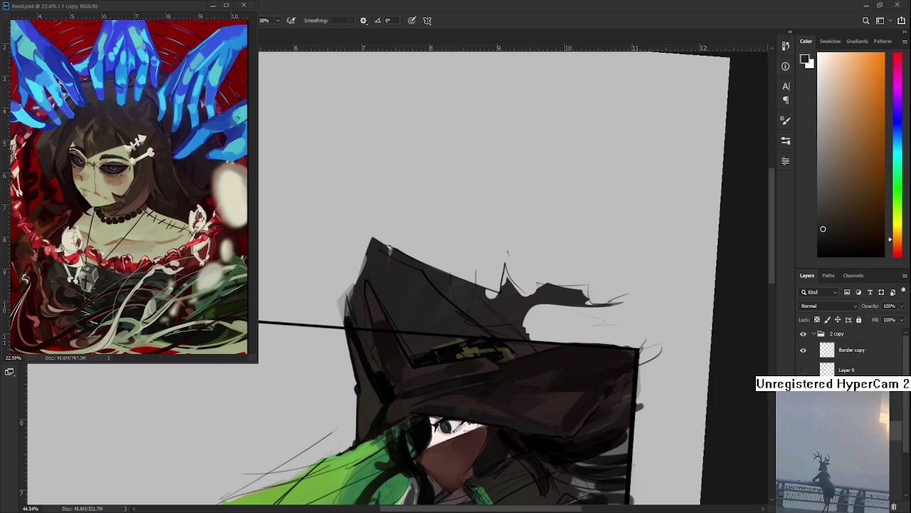
alt+click(359, 361)
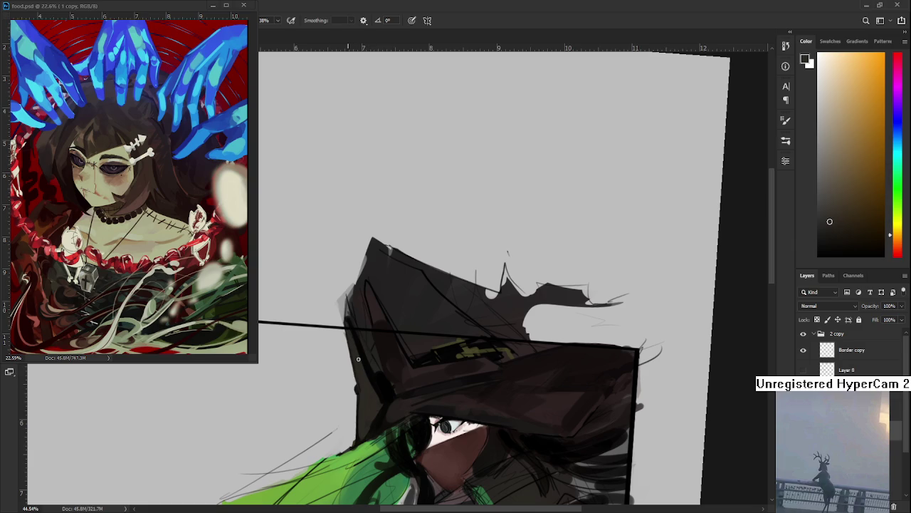
drag(360, 359, 373, 386)
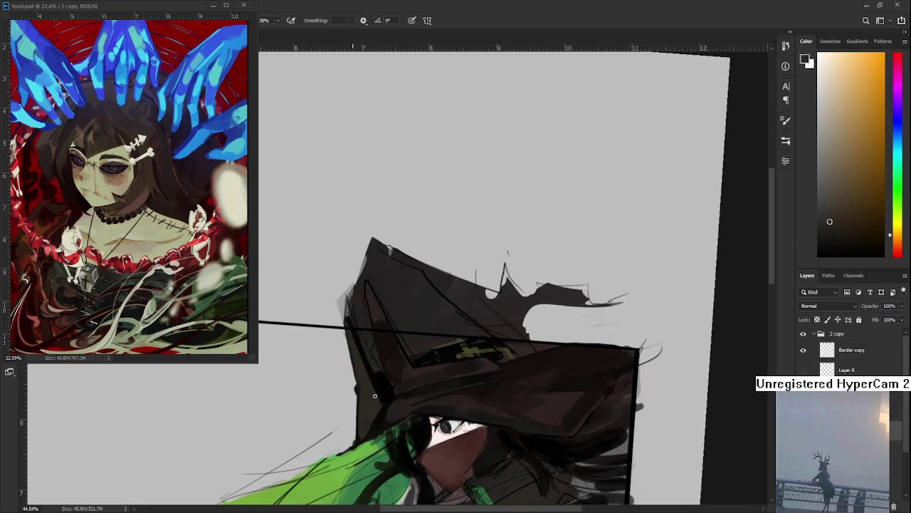
alt+click(361, 344)
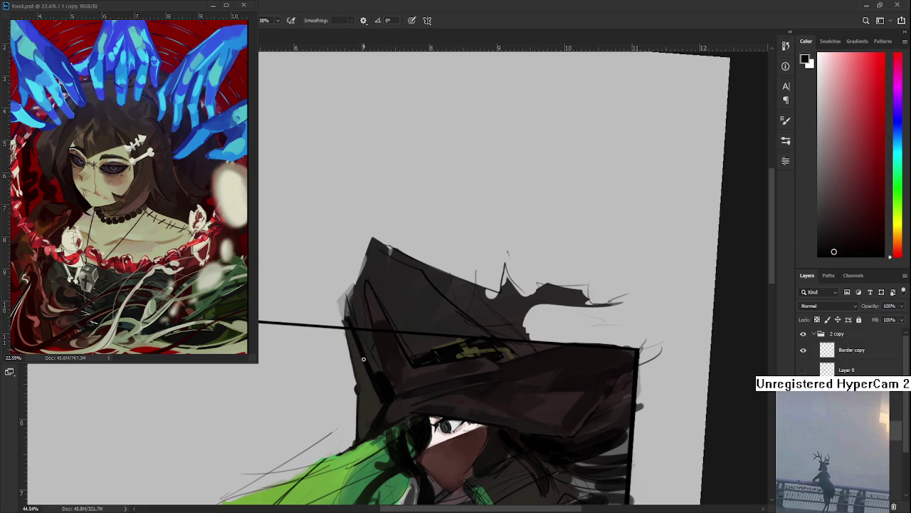
alt+click(355, 337)
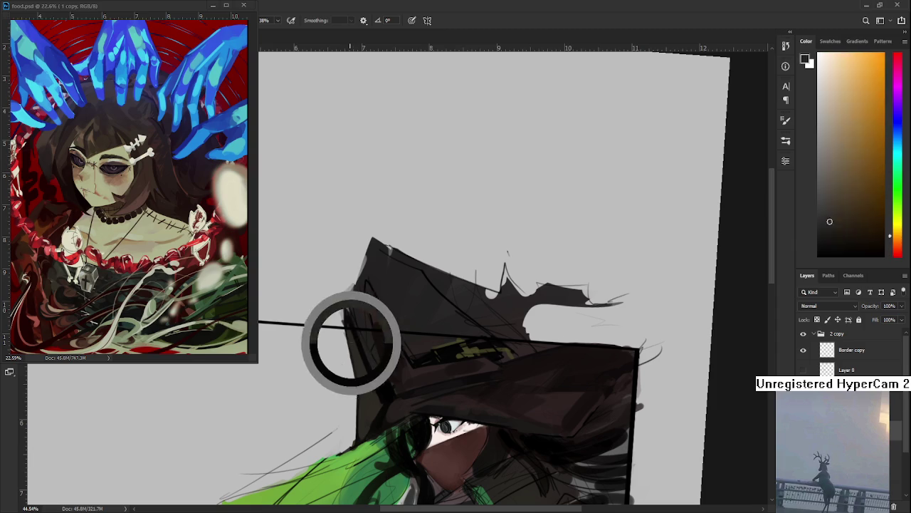
key(e)
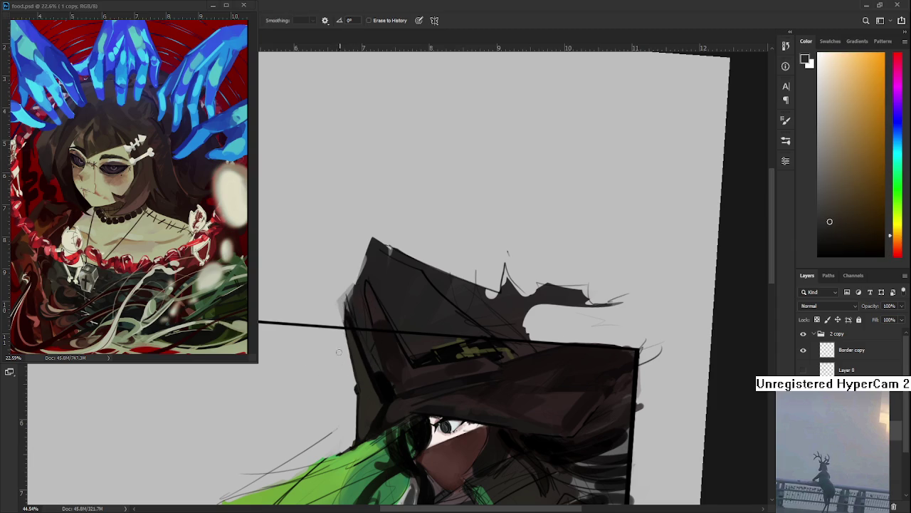
scroll(371, 389, down, 1)
Sample a dark red from the hat and add small dark marks along its left edge
scroll(371, 388, down, 2)
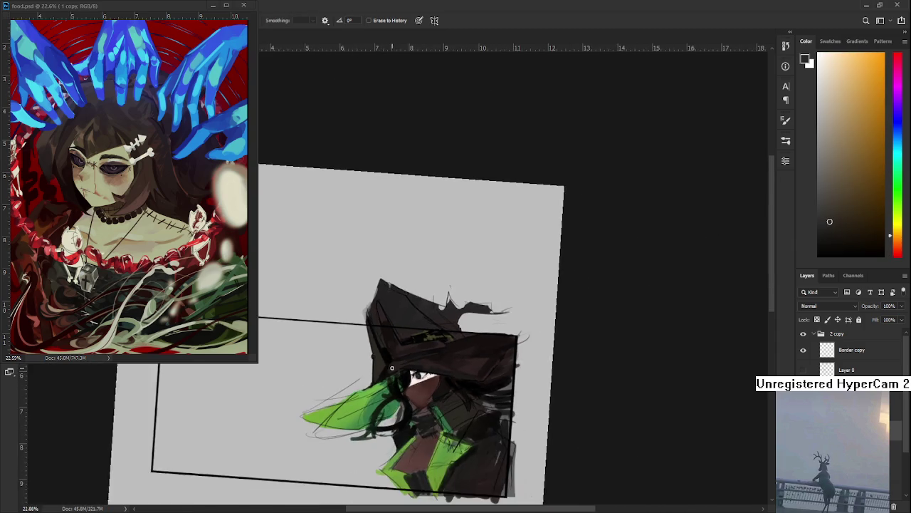
scroll(399, 381, up, 3)
key(b)
alt+click(436, 374)
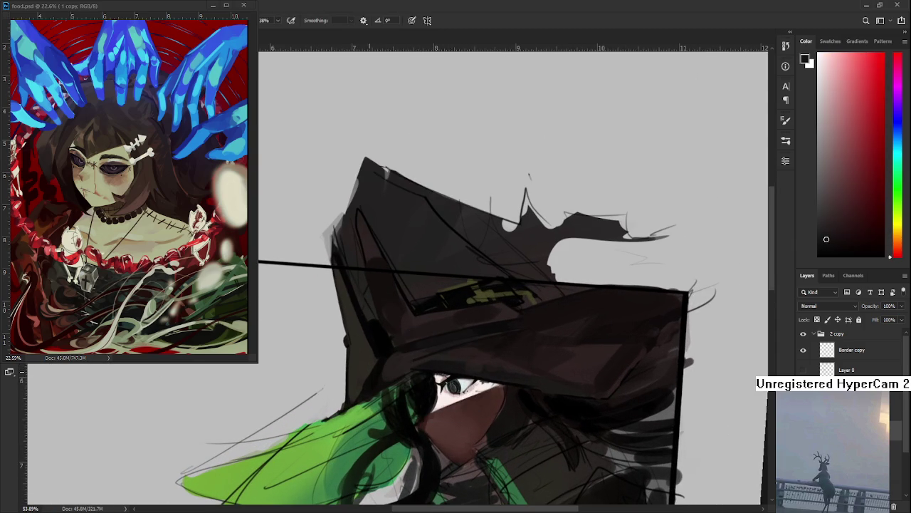
scroll(436, 372, up, 2)
scroll(435, 372, right, 1)
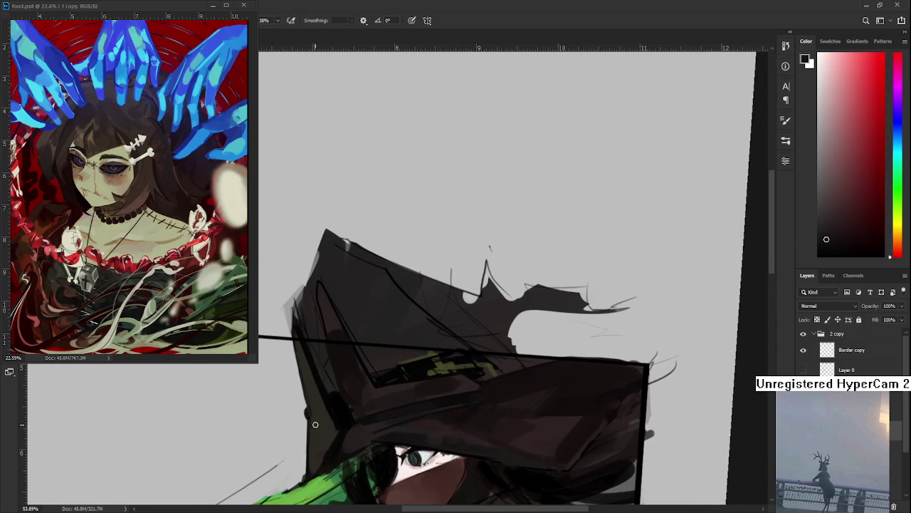
drag(312, 408, 313, 415)
Sample the hat's warm orange-browns and a darker red-brown
alt+click(330, 435)
alt+click(314, 405)
alt+click(318, 423)
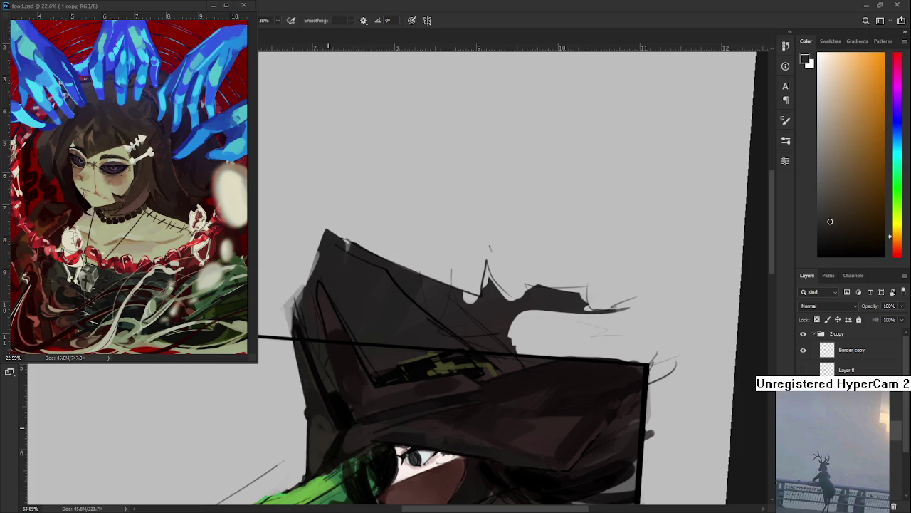
alt+click(319, 413)
alt+click(318, 448)
alt+click(318, 429)
alt+click(320, 454)
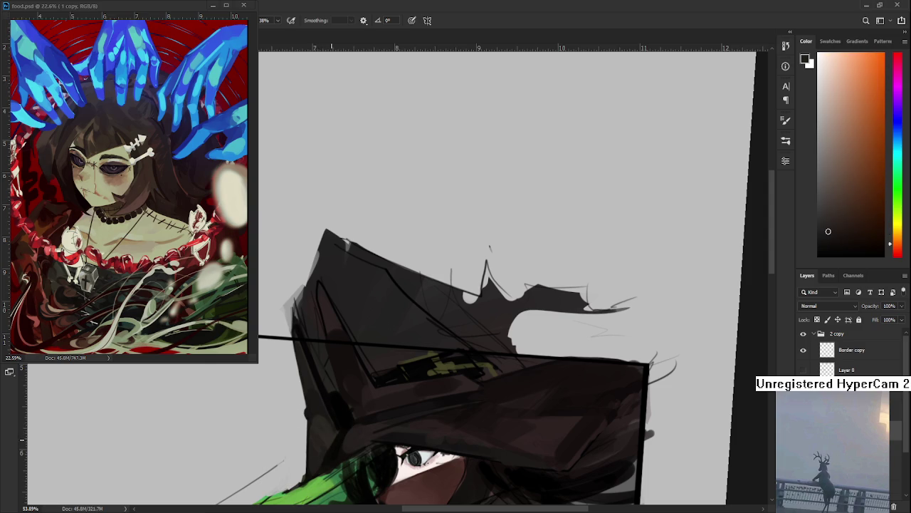
alt+click(325, 423)
alt+click(321, 398)
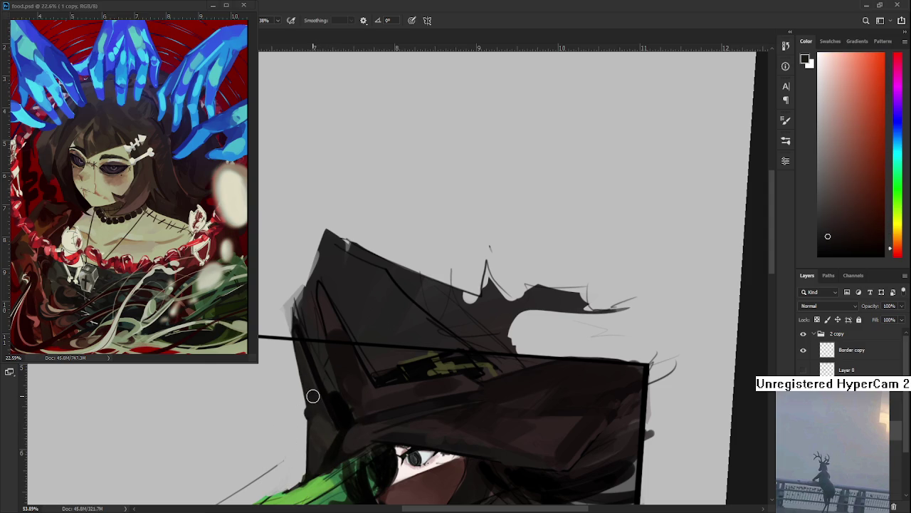
Zoom out from about 54% to 33% and pan to show the lower part of the witch
scroll(318, 404, down, 1)
scroll(319, 404, down, 2)
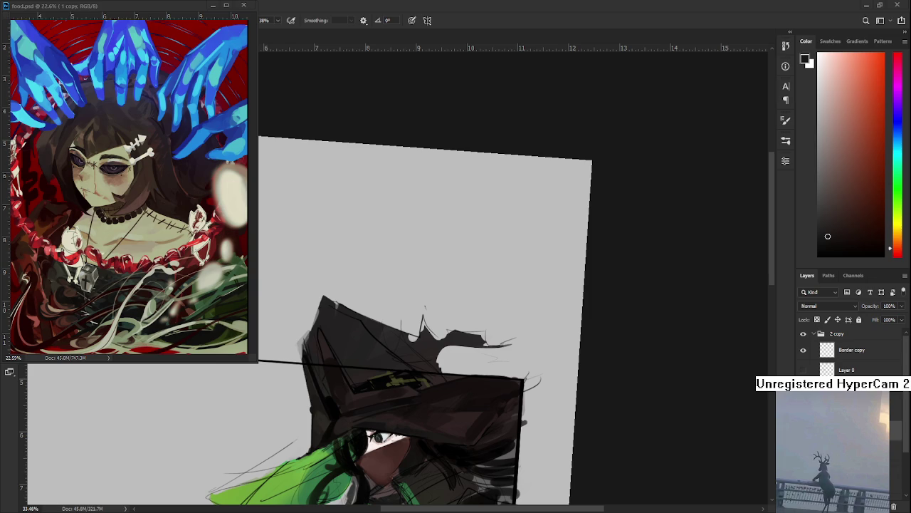
drag(411, 411, 421, 340)
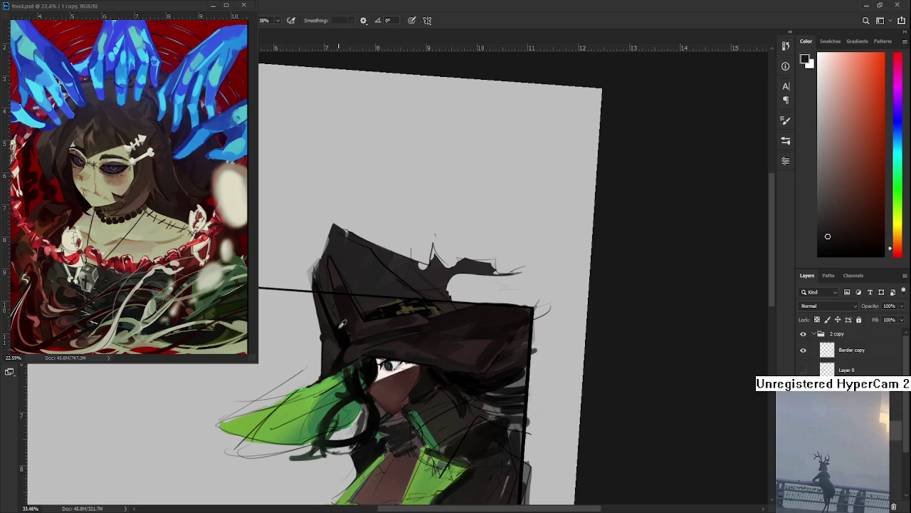
Sample a range of near-black, olive, red and brown tones from the hat
alt+click(343, 329)
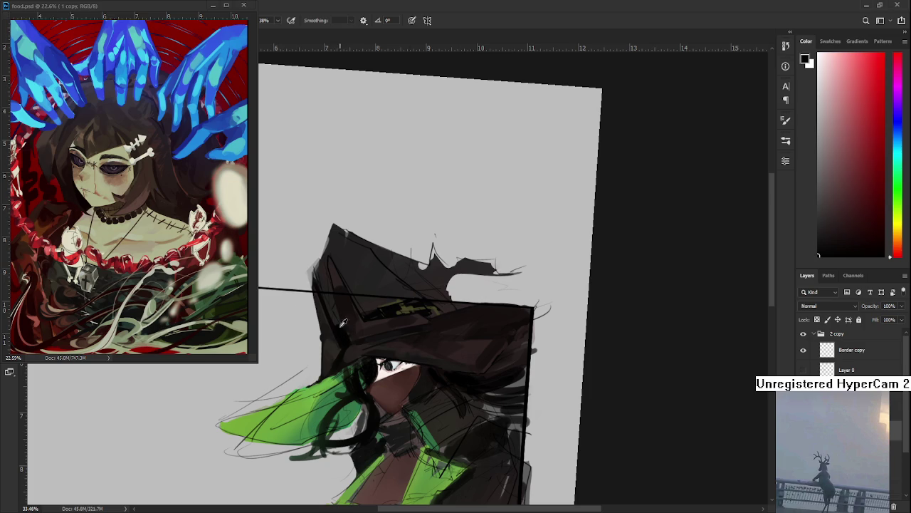
alt+click(335, 320)
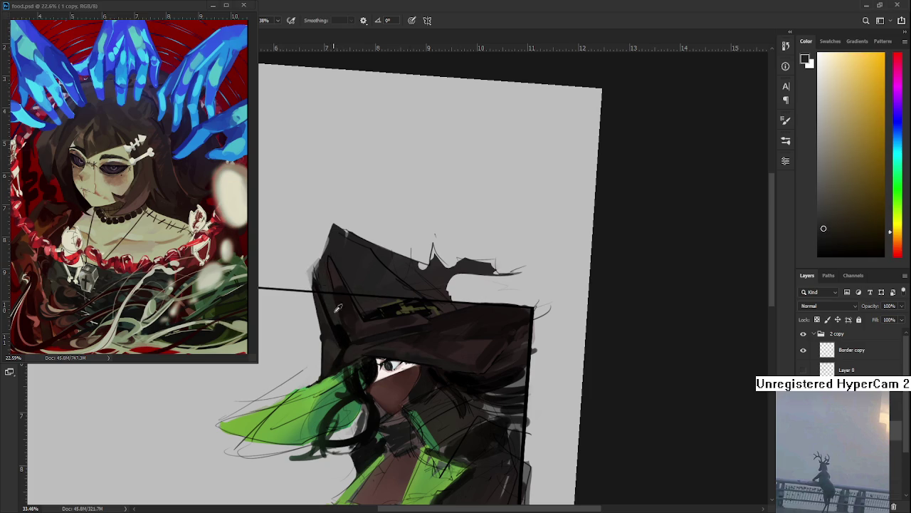
alt+click(332, 302)
alt+click(345, 335)
alt+click(341, 320)
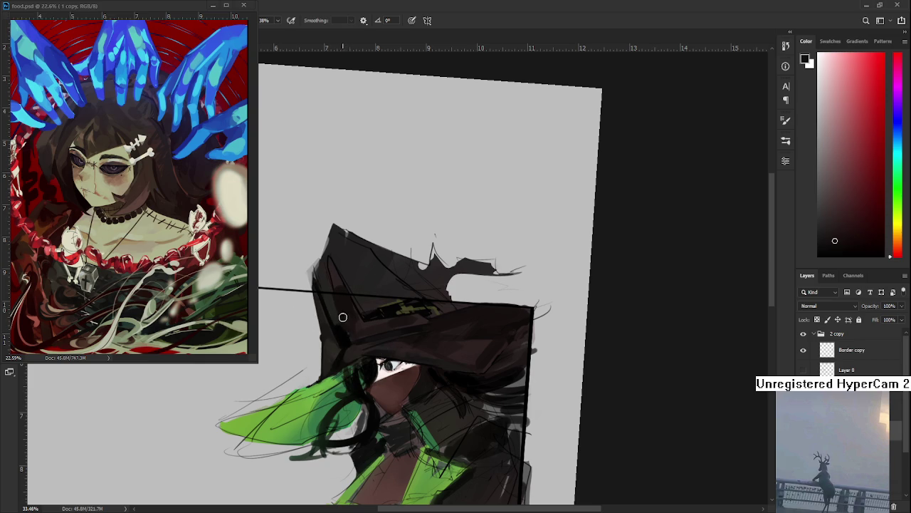
alt+click(346, 333)
alt+click(336, 288)
alt+click(349, 304)
alt+click(366, 328)
alt+click(349, 314)
alt+click(352, 314)
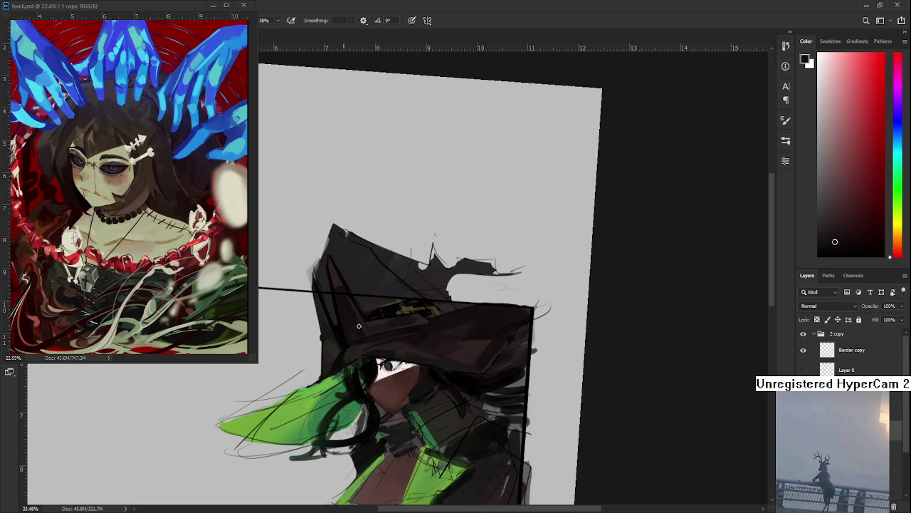
alt+click(370, 328)
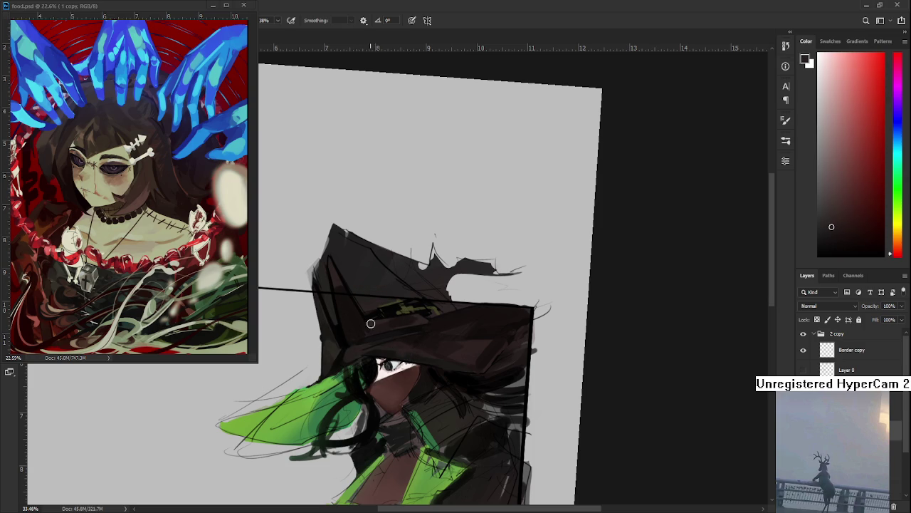
alt+click(361, 328)
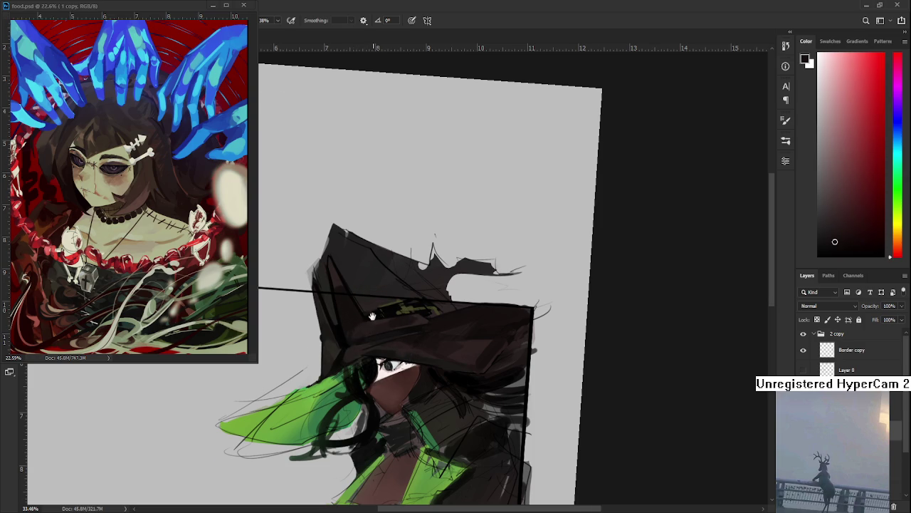
Shift to the hat tip and sample olive, orange-brown and reddish-brown tones from band and brim
drag(349, 334, 341, 374)
alt+click(325, 360)
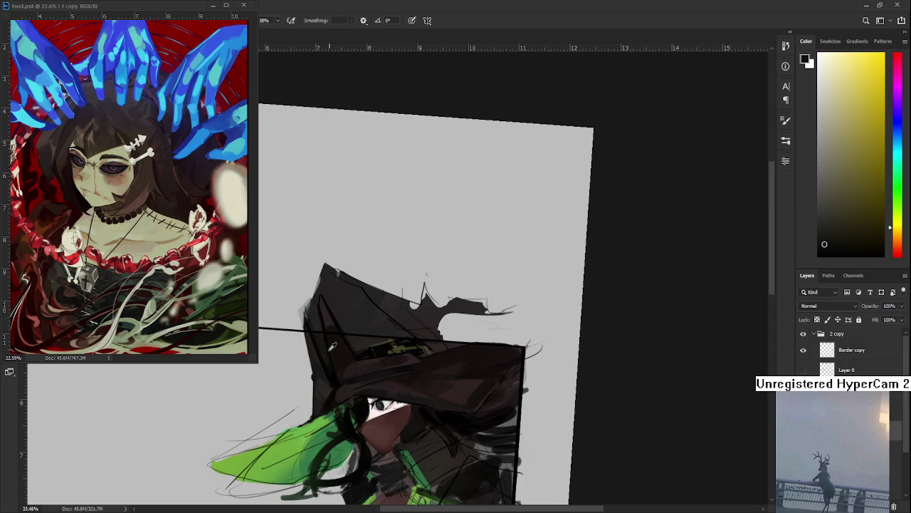
alt+click(327, 361)
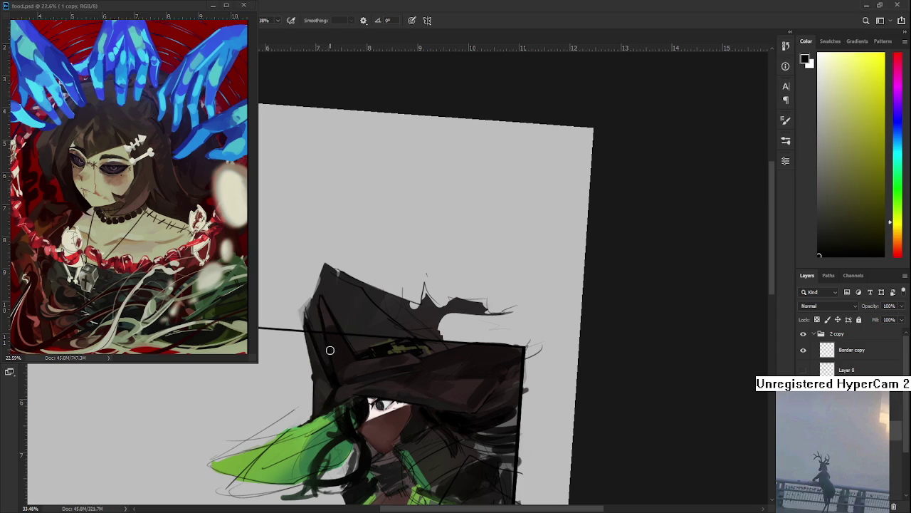
alt+click(321, 338)
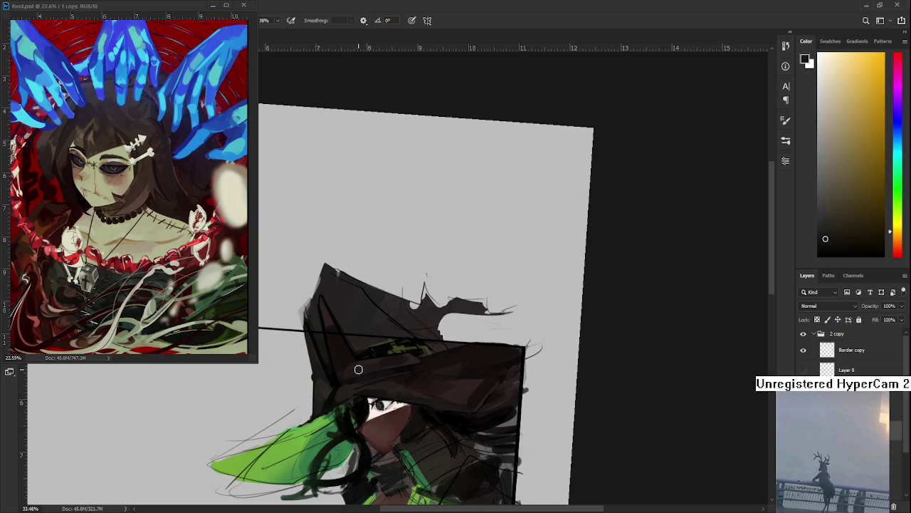
alt+click(329, 377)
alt+click(331, 379)
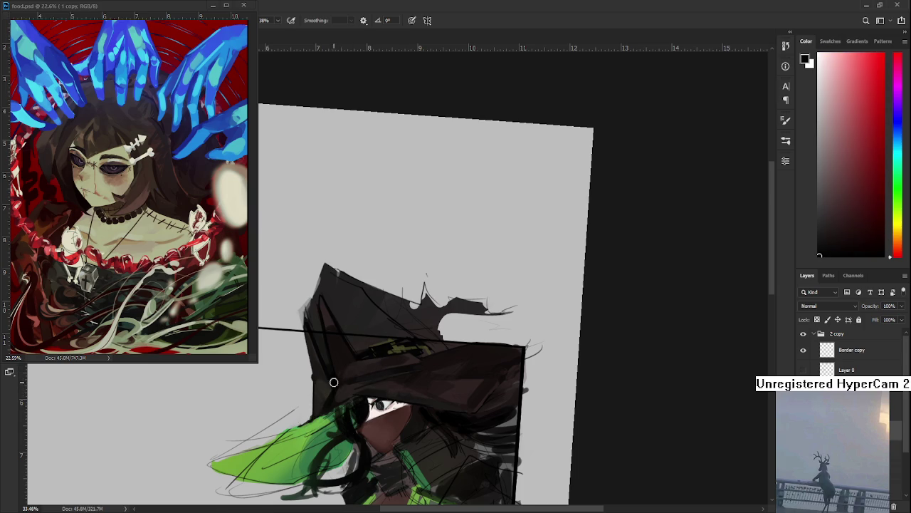
scroll(334, 373, down, 1)
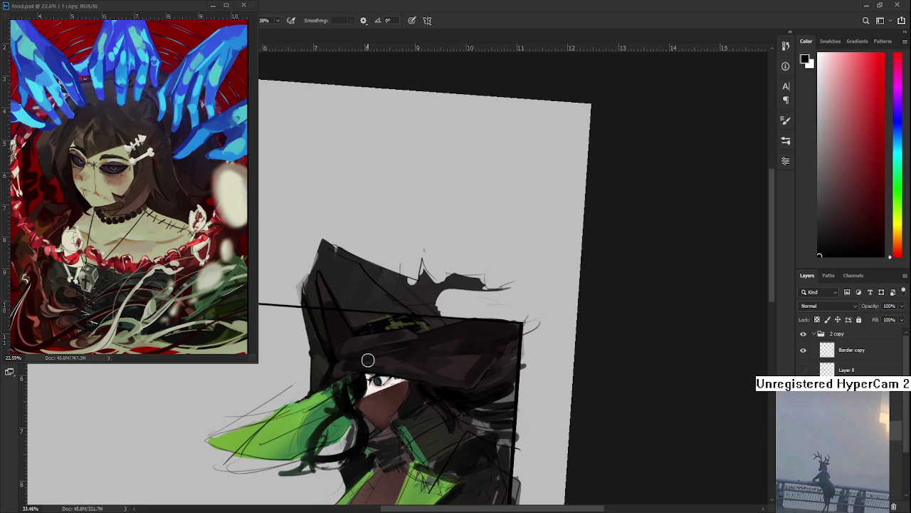
alt+click(345, 362)
alt+click(345, 362)
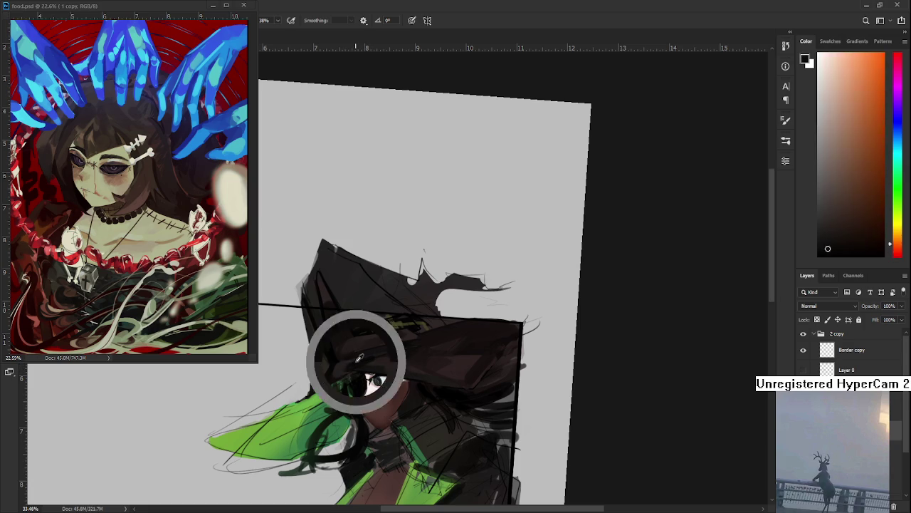
alt+click(357, 363)
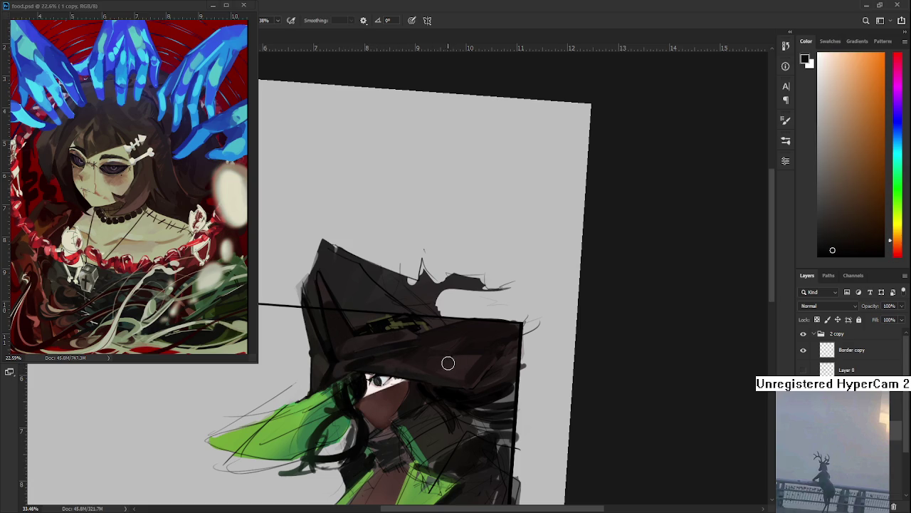
Rotate the view to about 45° and paint a dark brim shadow across the witch's face
drag(423, 364, 413, 384)
alt+click(412, 388)
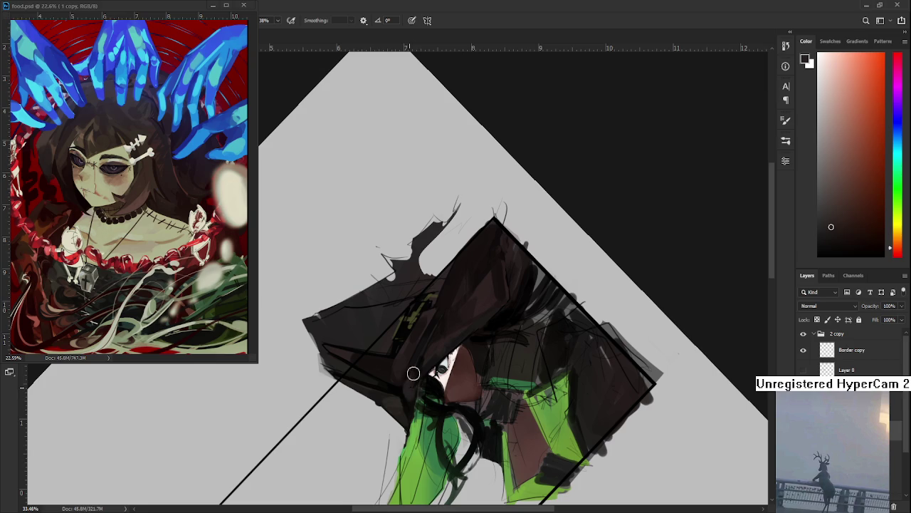
alt+click(417, 367)
alt+click(418, 371)
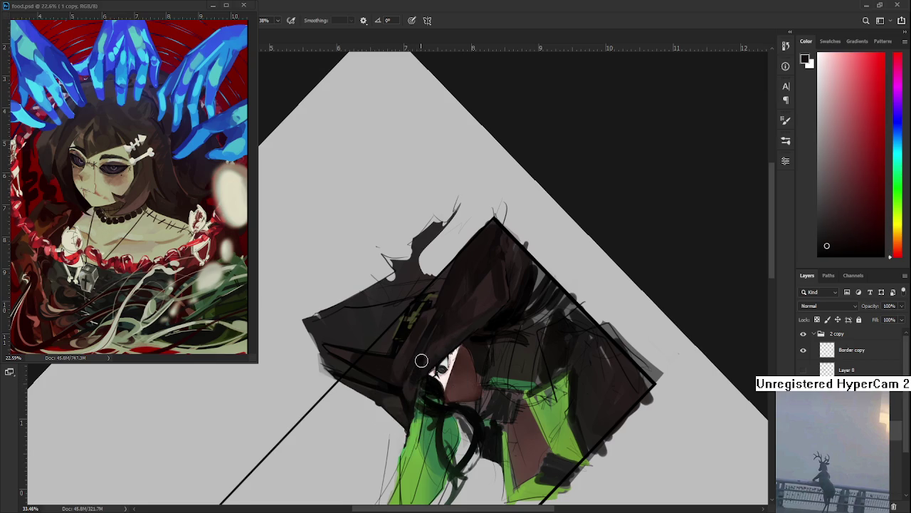
drag(420, 363, 406, 396)
alt+click(407, 396)
drag(422, 355, 403, 401)
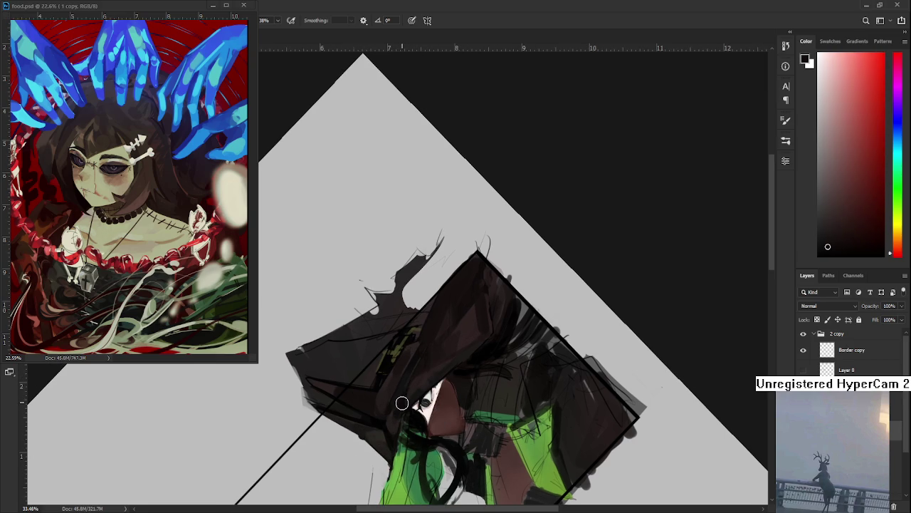
alt+click(416, 387)
drag(457, 392, 460, 364)
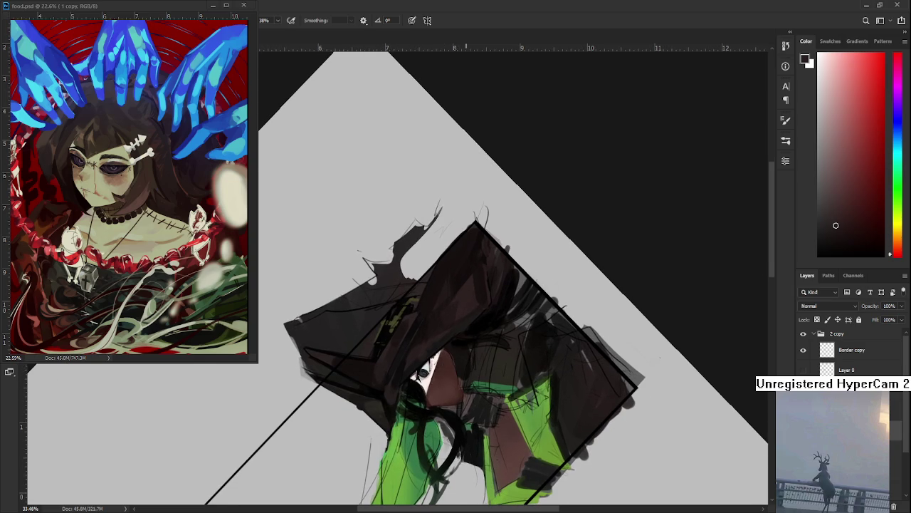
scroll(441, 353, down, 2)
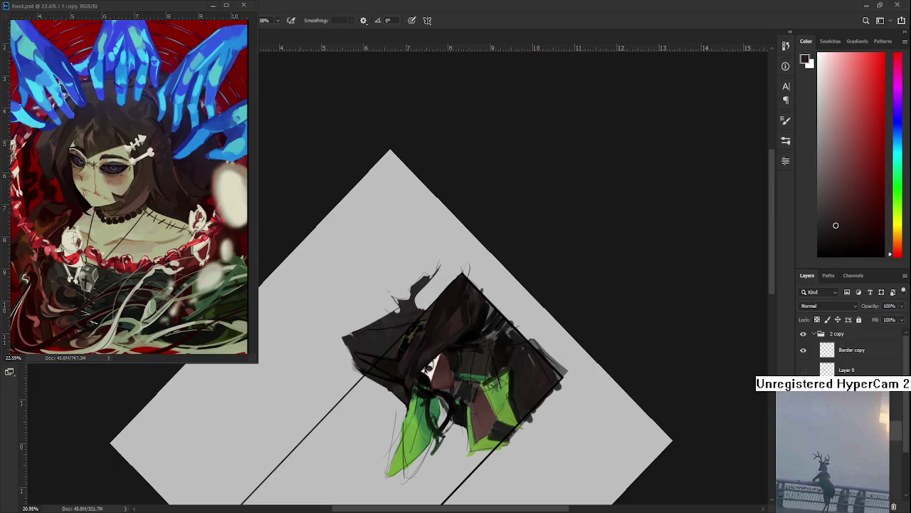
Level the canvas, sample a dark hat shade, and zoom in close on the hat band
mouse_move(462, 372)
mouse_down()
mouse_move(391, 344)
mouse_move(466, 340)
mouse_up()
alt+click(478, 325)
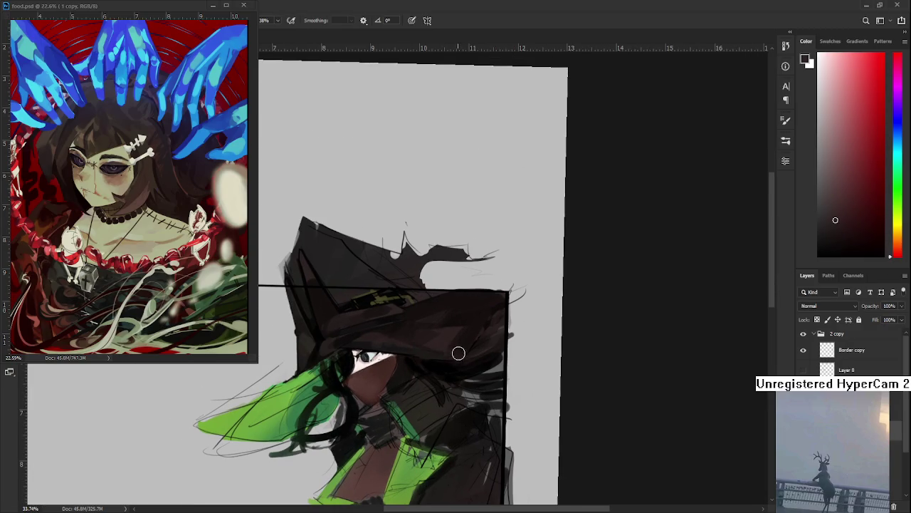
alt+click(459, 351)
mouse_move(407, 333)
mouse_down()
mouse_move(504, 352)
mouse_move(525, 322)
mouse_up()
mouse_move(474, 336)
mouse_down()
mouse_move(491, 327)
mouse_move(488, 346)
mouse_up()
alt+click(443, 291)
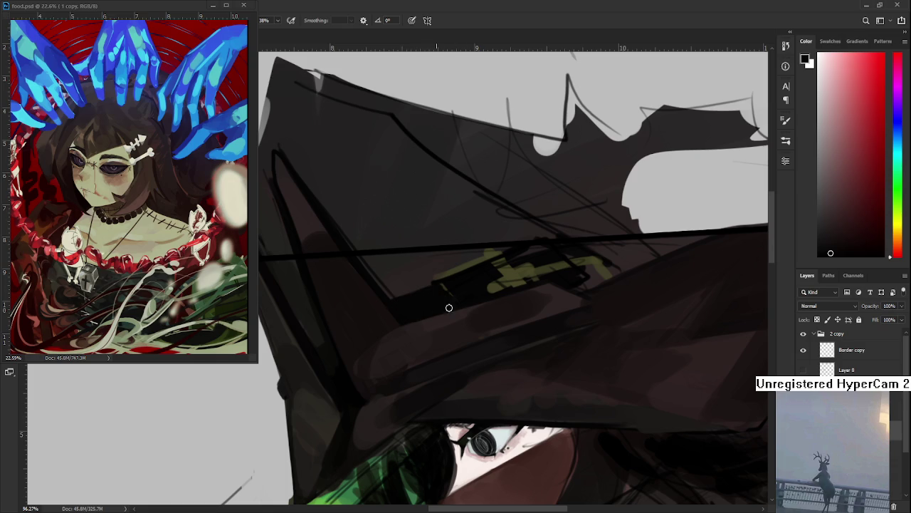
Sample dark hat tones and paint black over the yellow-green streaks on the brim
alt+click(453, 285)
drag(488, 288, 491, 270)
mouse_move(447, 289)
mouse_down()
mouse_move(533, 270)
mouse_move(477, 332)
mouse_move(476, 314)
mouse_move(514, 334)
mouse_up()
alt+click(498, 329)
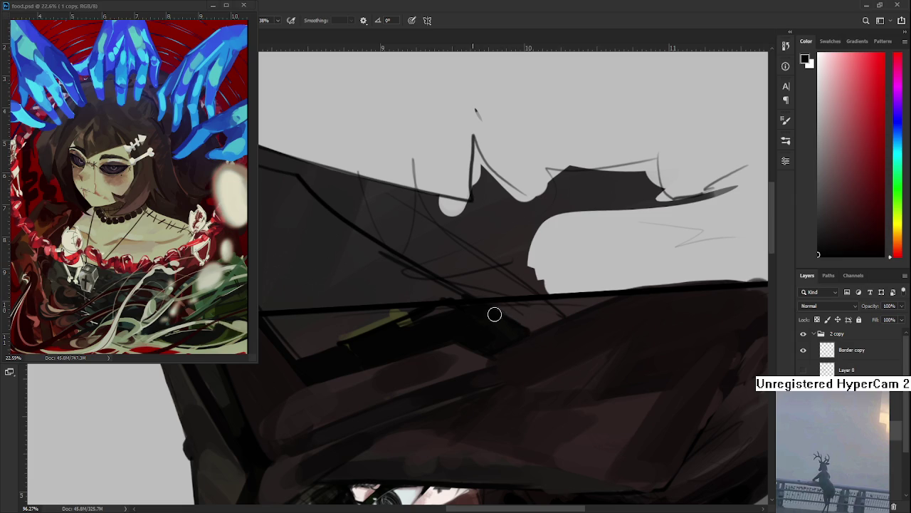
scroll(504, 320, left, 3)
alt+click(420, 329)
drag(423, 332, 521, 297)
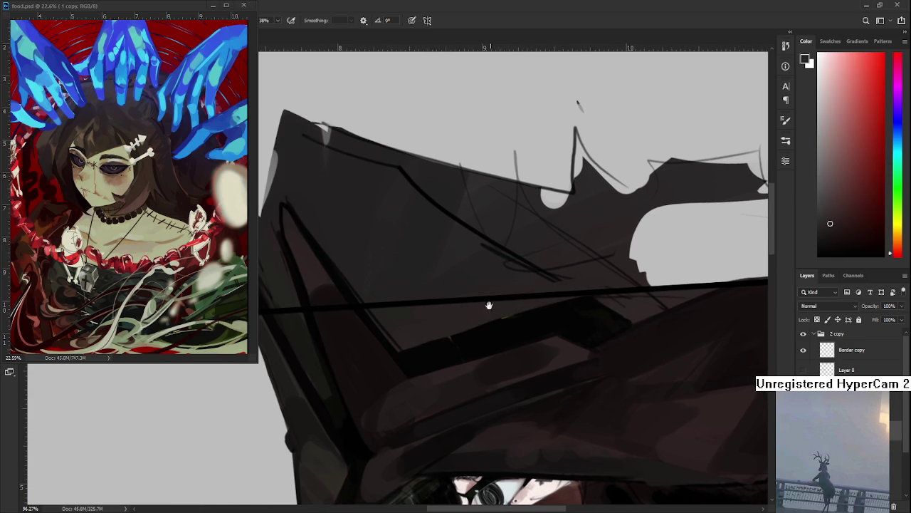
Repaint the dark band beneath the long line, undoing one stray stroke
drag(508, 300, 529, 278)
drag(425, 332, 563, 291)
drag(442, 321, 610, 277)
key(ctrl+z)
drag(421, 329, 582, 287)
drag(480, 317, 531, 344)
Resample dark red hat tones and enlarge the brush
alt+click(456, 321)
alt+click(467, 344)
drag(437, 338, 458, 309)
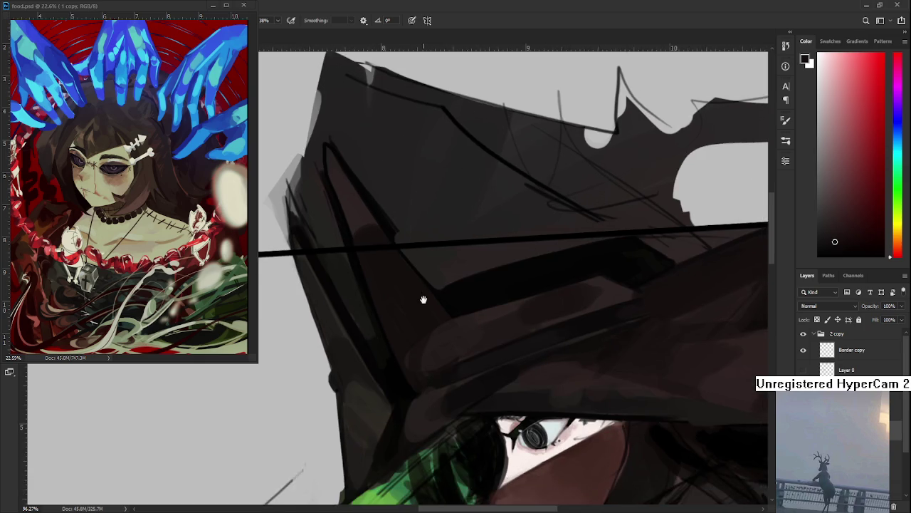
alt+click(460, 305)
alt+click(413, 332)
key(bracketright)
key(bracketright)
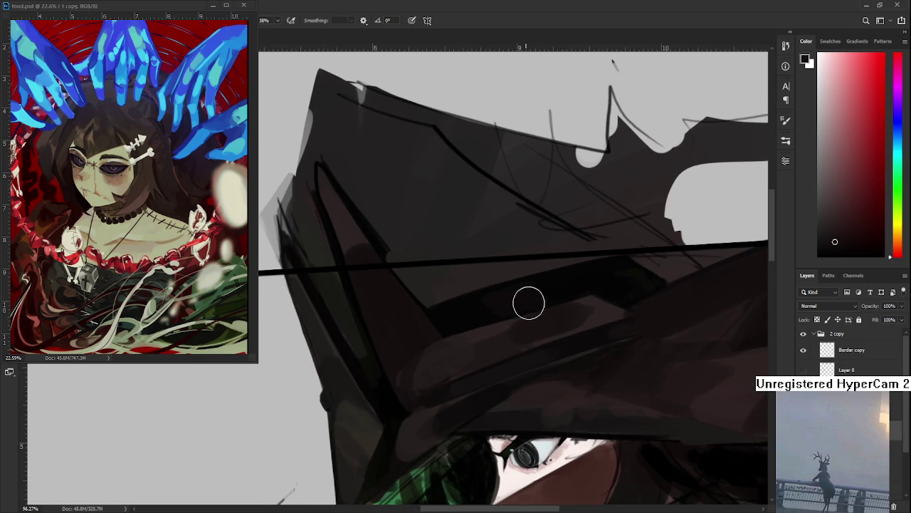
Resample several deeper and lighter dark tones from the hat band
drag(468, 305, 523, 296)
alt+click(560, 284)
alt+click(519, 298)
alt+click(552, 284)
alt+click(527, 283)
drag(537, 301, 550, 284)
alt+click(544, 280)
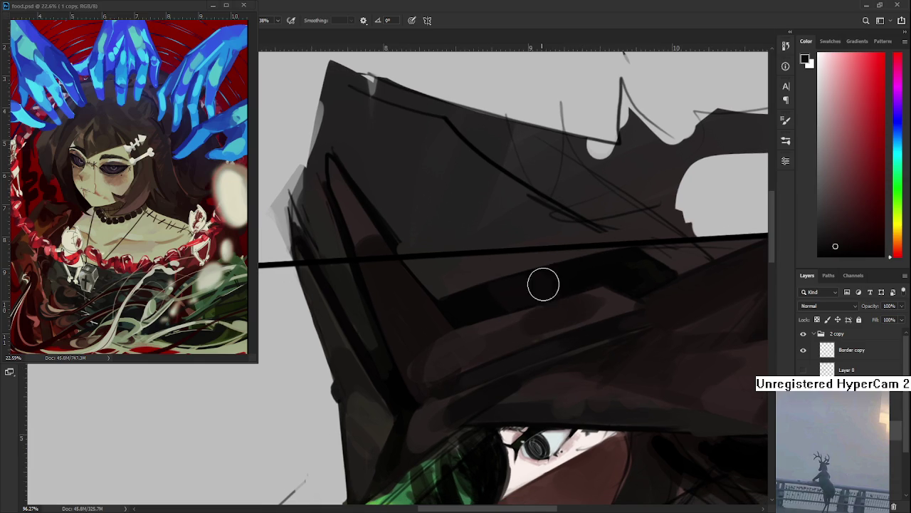
scroll(549, 278, down, 1)
scroll(575, 276, down, 1)
scroll(579, 280, down, 1)
scroll(591, 335, up, 1)
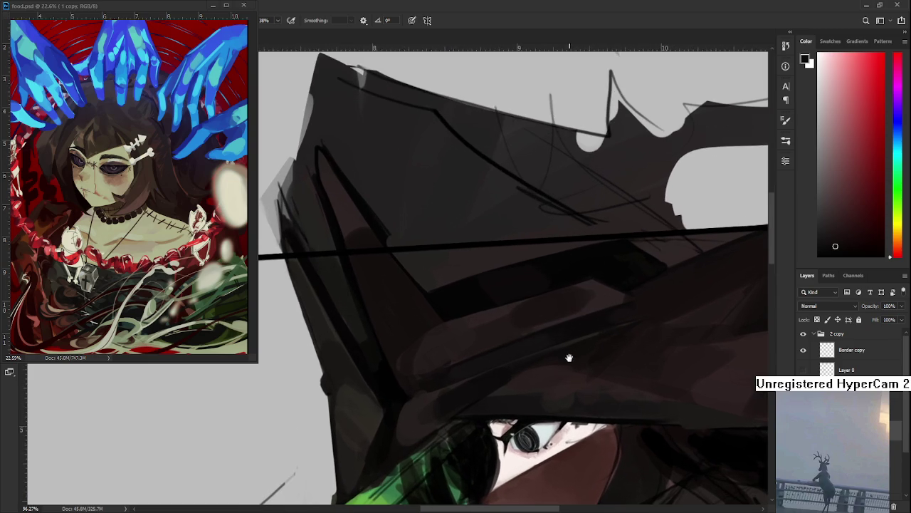
scroll(576, 352, up, 2)
Choose a light yellow-olive colour with a much smaller brush, undoing a thin test stroke
click(897, 230)
click(840, 219)
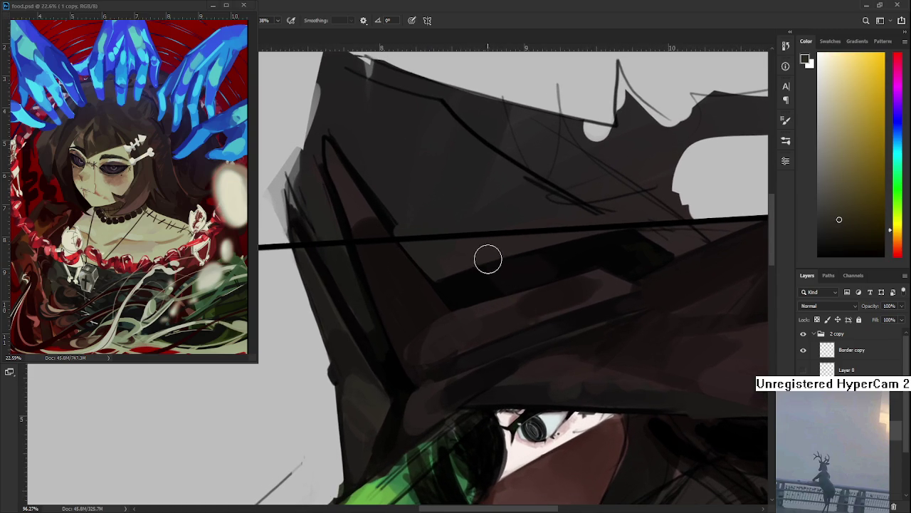
key(bracketleft)
key(bracketleft)
key(bracketleft)
drag(480, 265, 502, 298)
key(ctrl+z)
click(833, 192)
click(830, 187)
Outline the buckle's left side, top edge and right edge in light olive
drag(478, 264, 501, 297)
drag(479, 265, 539, 250)
key(ctrl+z)
mouse_move(479, 265)
mouse_down()
mouse_move(542, 250)
mouse_move(559, 275)
mouse_up()
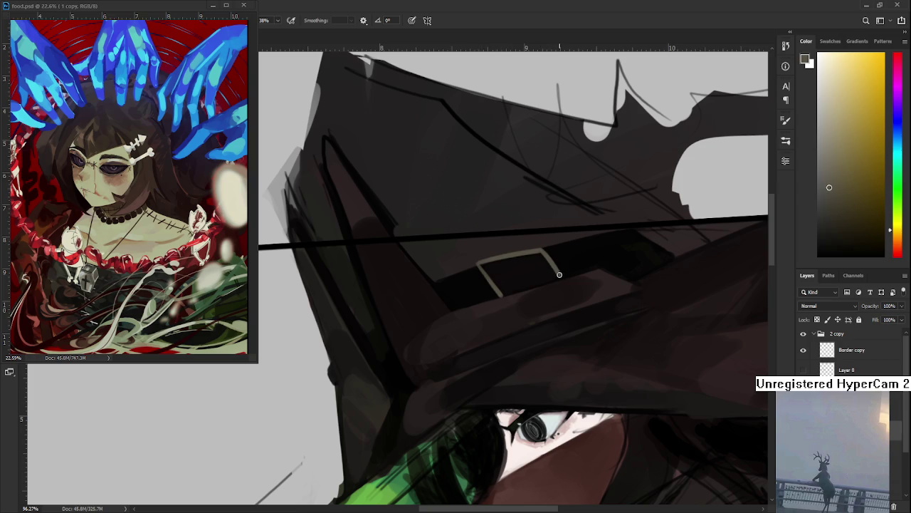
drag(829, 187, 829, 166)
click(829, 171)
mouse_move(561, 261)
mouse_down()
mouse_move(547, 264)
mouse_move(560, 275)
mouse_up()
Brighten the buckle's upper-left edge and sample the near-black hat colours around it
drag(579, 260, 522, 309)
alt+click(456, 323)
drag(427, 304, 418, 314)
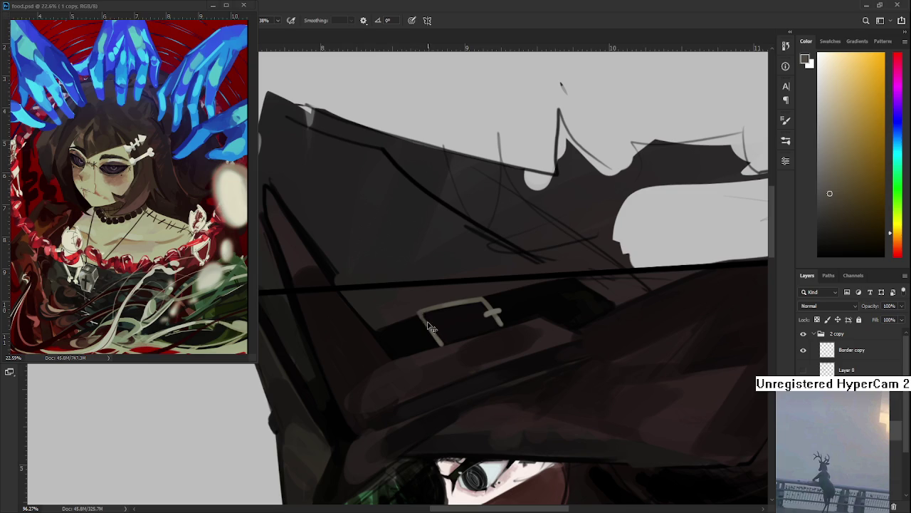
alt+click(422, 314)
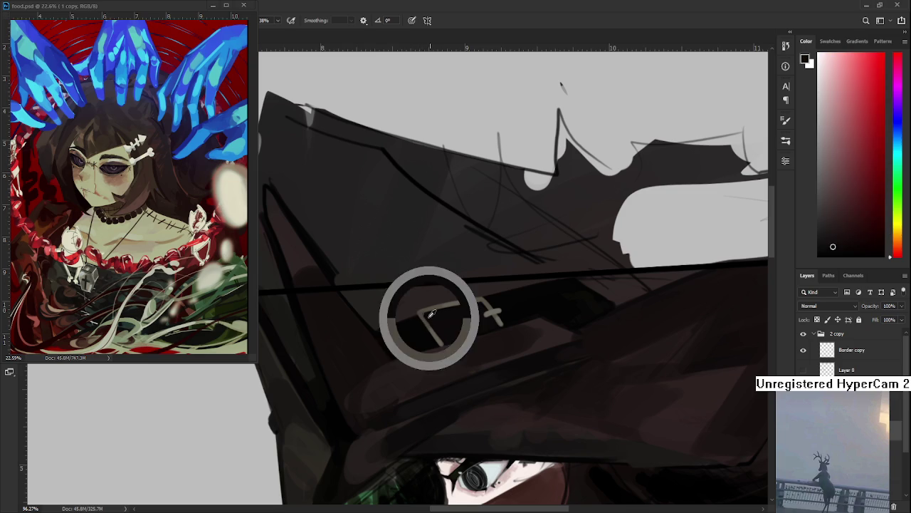
alt+click(474, 296)
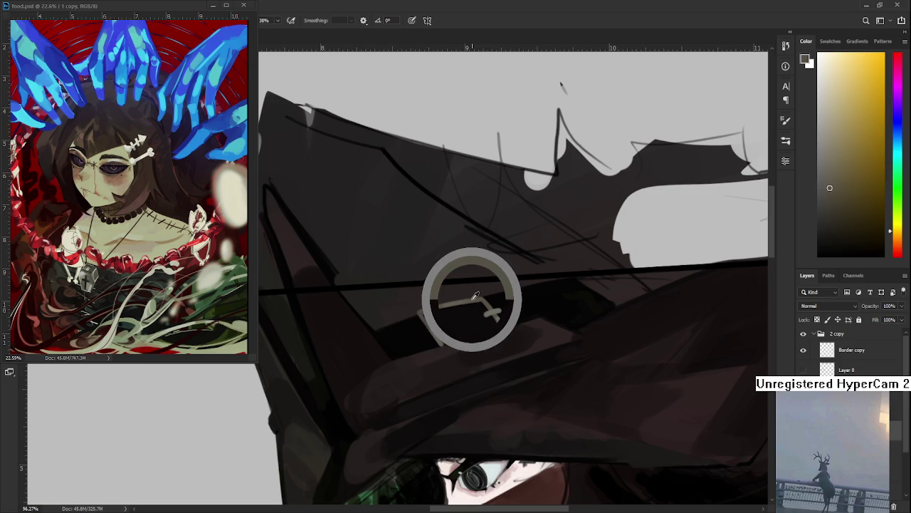
drag(507, 315, 493, 316)
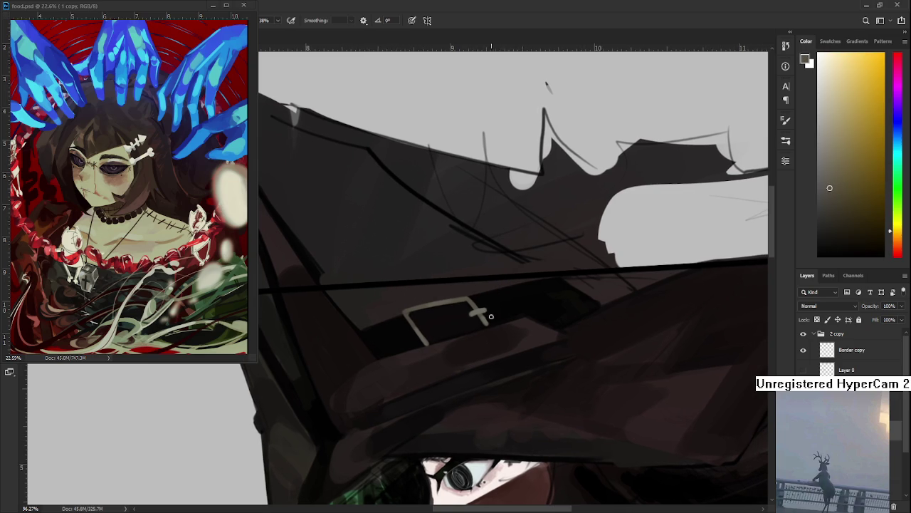
Draw the buckle's prong extending right and darken the band around its right end
mouse_move(488, 319)
mouse_down()
mouse_move(542, 306)
mouse_move(552, 324)
mouse_move(546, 319)
mouse_move(544, 337)
mouse_up()
alt+click(554, 316)
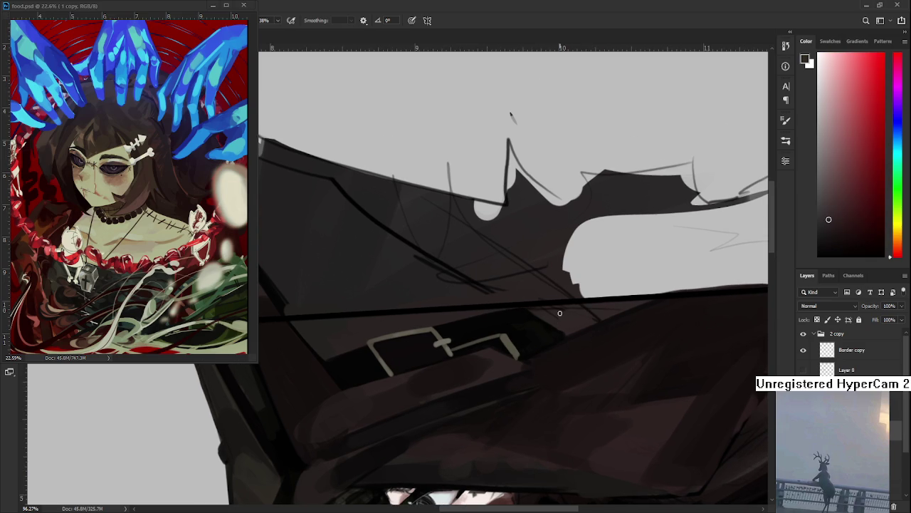
alt+click(519, 325)
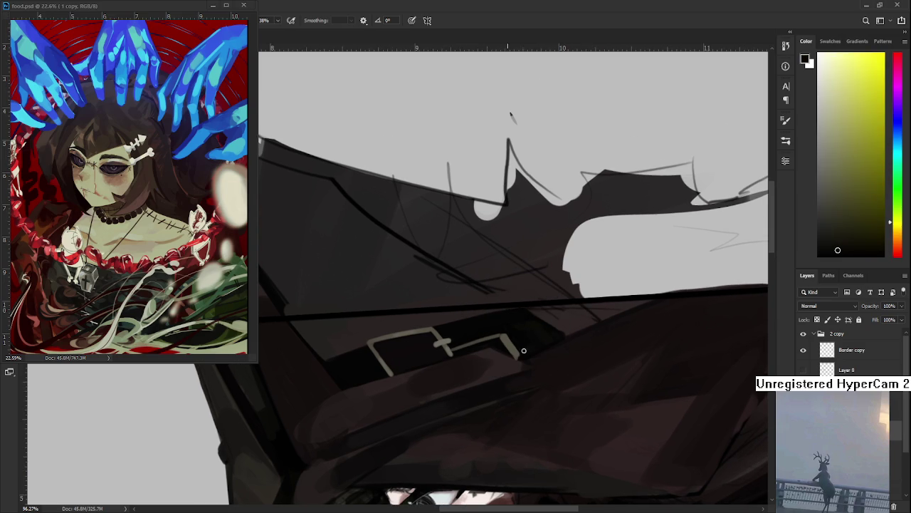
drag(516, 344, 497, 322)
scroll(500, 319, down, 5)
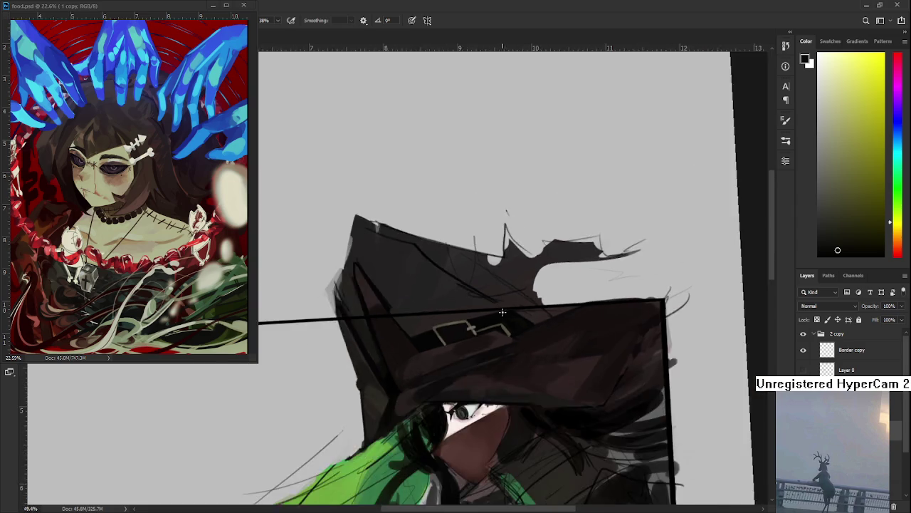
scroll(509, 302, down, 4)
scroll(515, 212, up, 2)
scroll(484, 270, up, 3)
scroll(442, 334, up, 2)
scroll(426, 374, up, 1)
key(r)
mouse_move(425, 374)
mouse_down()
mouse_move(451, 332)
mouse_move(505, 325)
mouse_move(486, 293)
mouse_up()
alt+click(491, 291)
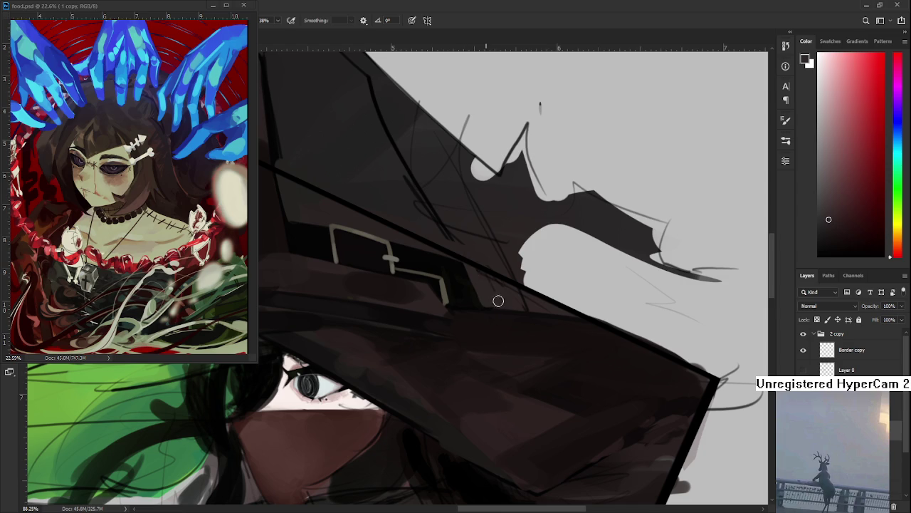
key(alt)
mouse_move(517, 230)
mouse_down()
mouse_move(490, 314)
mouse_move(503, 305)
mouse_up()
alt+click(456, 324)
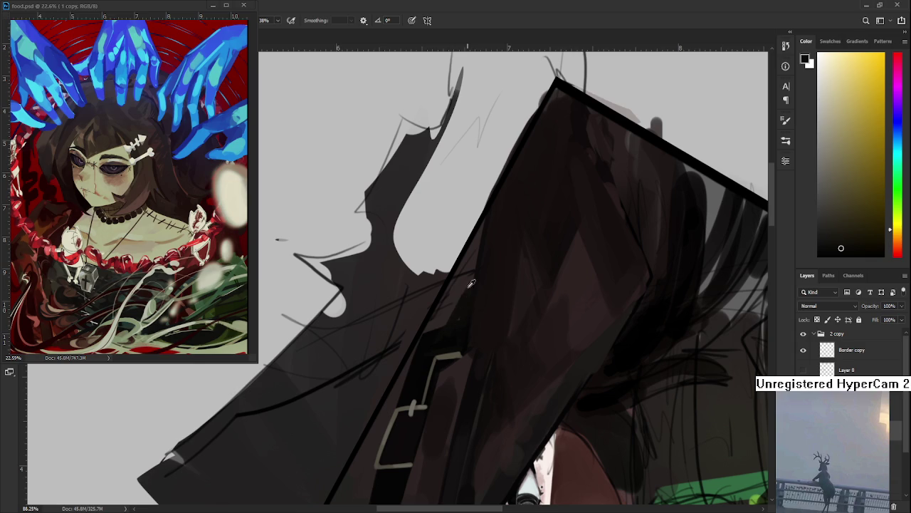
alt+click(463, 296)
alt+click(470, 298)
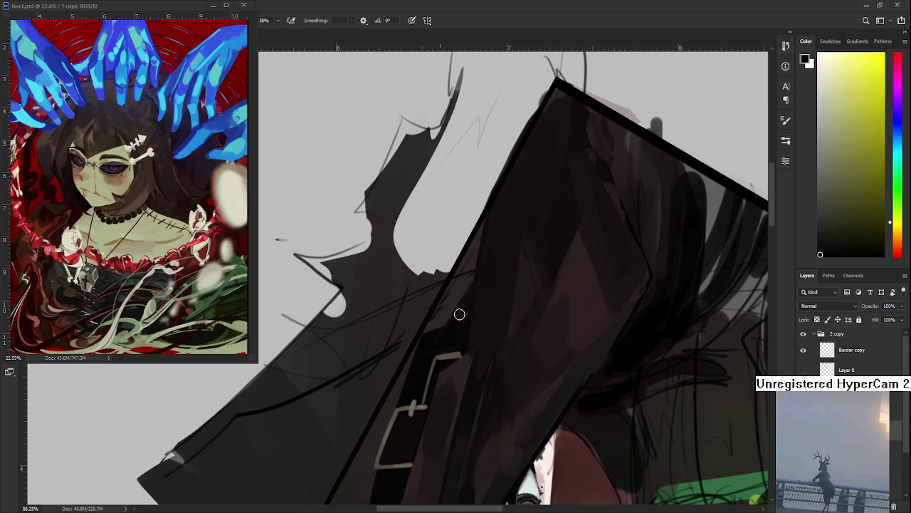
drag(519, 270, 509, 336)
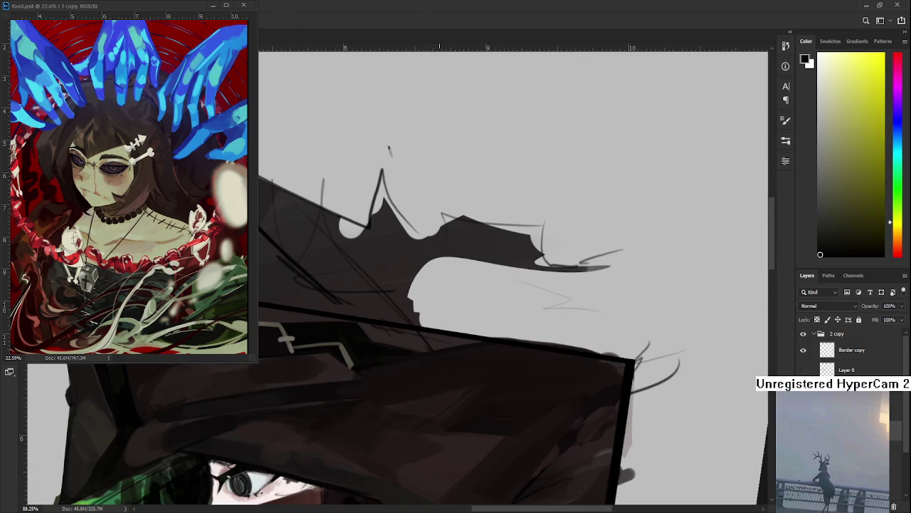
scroll(675, 444, down, 5)
scroll(569, 386, down, 2)
scroll(541, 388, up, 3)
drag(542, 388, 389, 425)
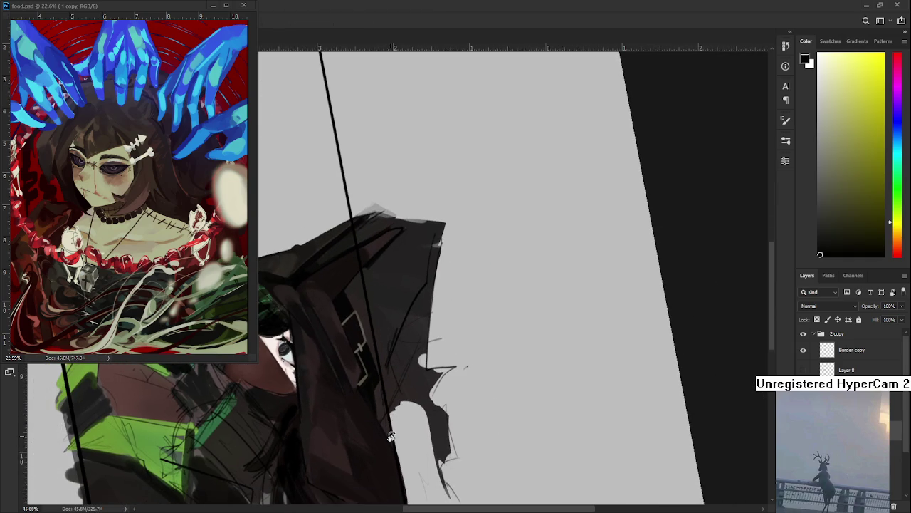
Level the view, sample the dark red hat colour, and paint a small bump on the hat edge
drag(391, 432, 525, 310)
scroll(525, 310, down, 2)
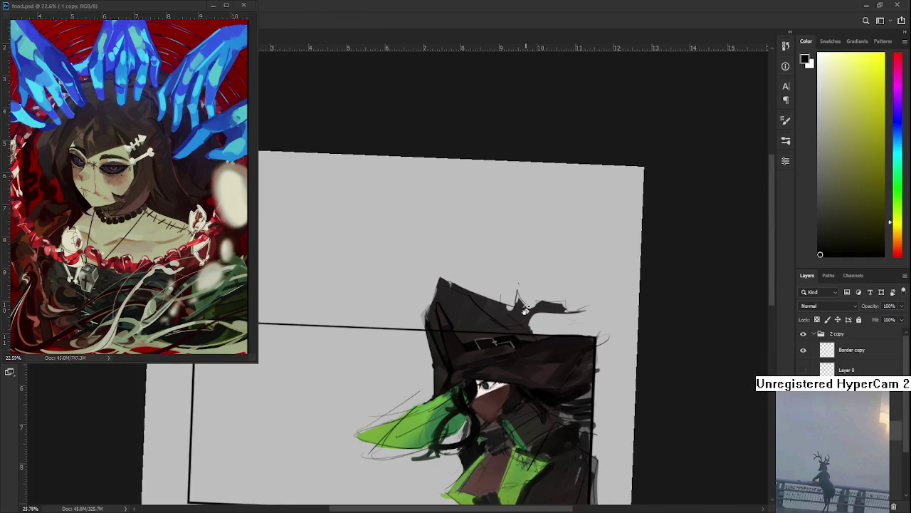
scroll(538, 308, up, 2)
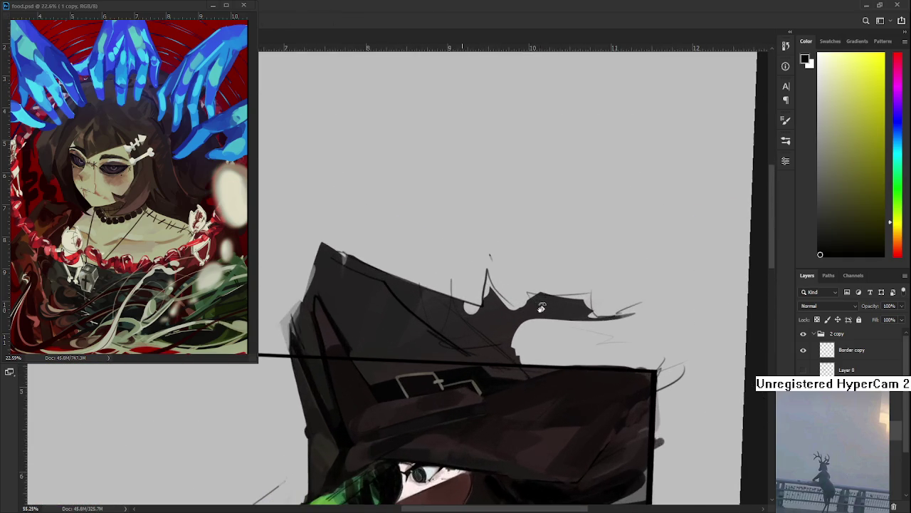
mouse_move(541, 307)
mouse_down()
mouse_move(530, 362)
mouse_move(456, 336)
mouse_move(508, 292)
mouse_up()
scroll(530, 362, up, 1)
alt+click(438, 353)
key(ctrl+z)
mouse_move(470, 324)
mouse_down()
mouse_move(484, 312)
mouse_move(496, 328)
mouse_move(495, 372)
mouse_up()
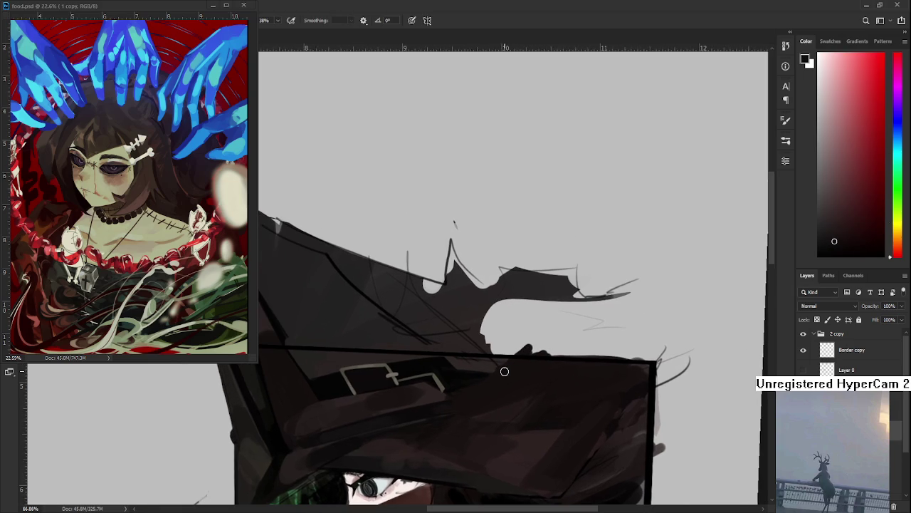
Erase part of the dark fill along the hat's left edge
key(e)
mouse_move(456, 299)
mouse_down()
mouse_move(345, 378)
mouse_move(369, 414)
mouse_up()
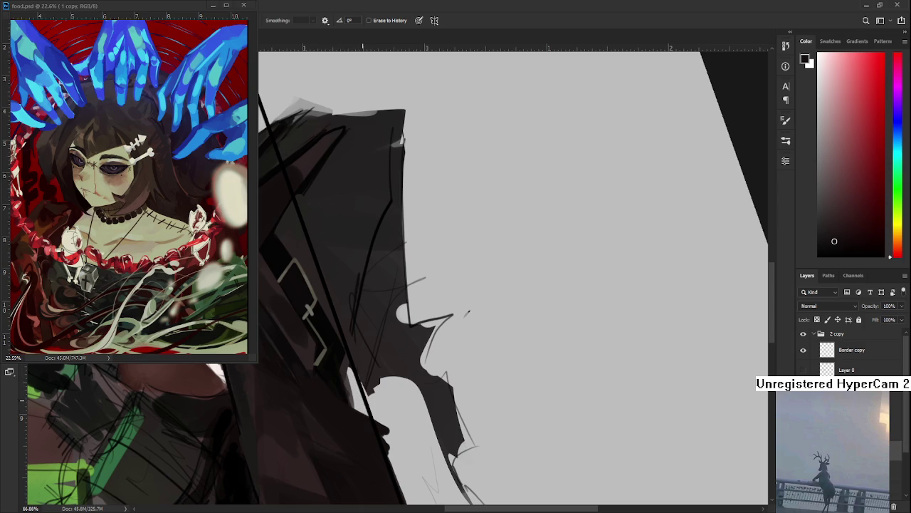
mouse_move(351, 356)
mouse_down()
mouse_move(369, 378)
mouse_move(385, 367)
mouse_move(396, 384)
mouse_up()
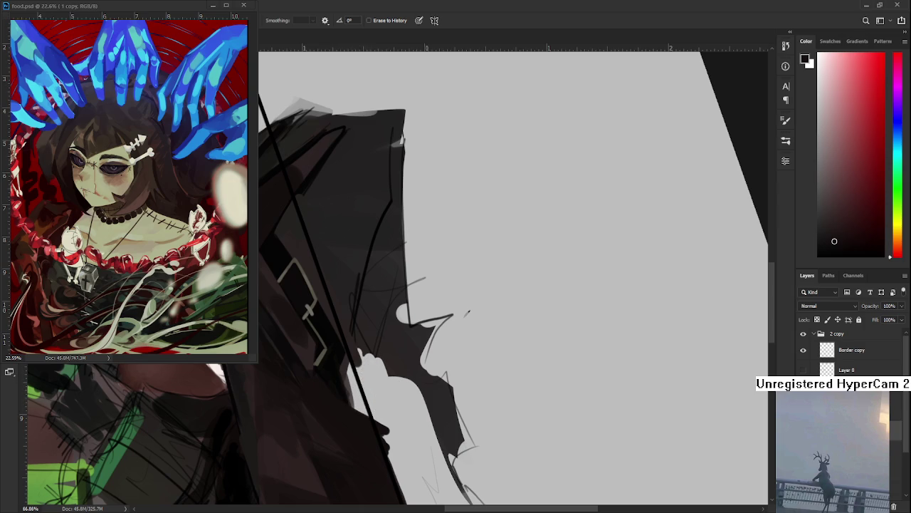
drag(349, 372, 350, 399)
drag(350, 358, 468, 244)
key(r)
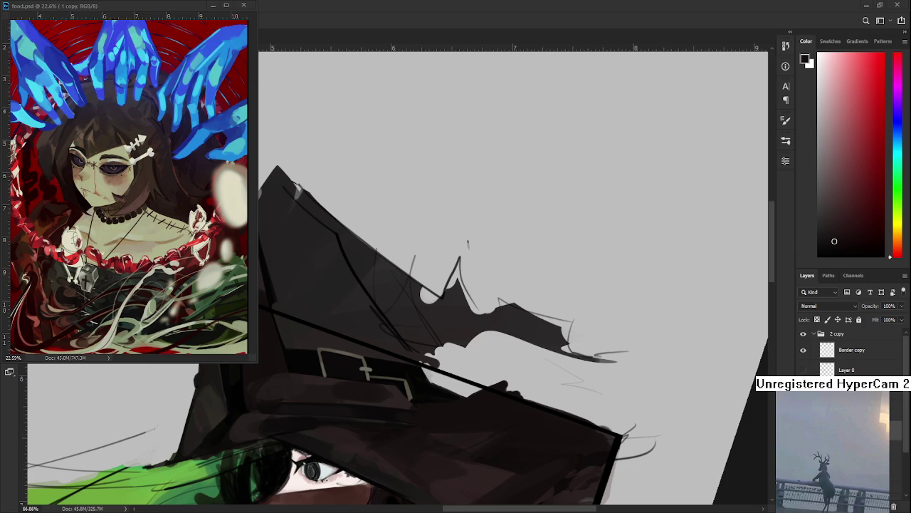
Bring the belt buckle into view, shrink the brush, and sample light and dark buckle colours
drag(362, 342, 411, 351)
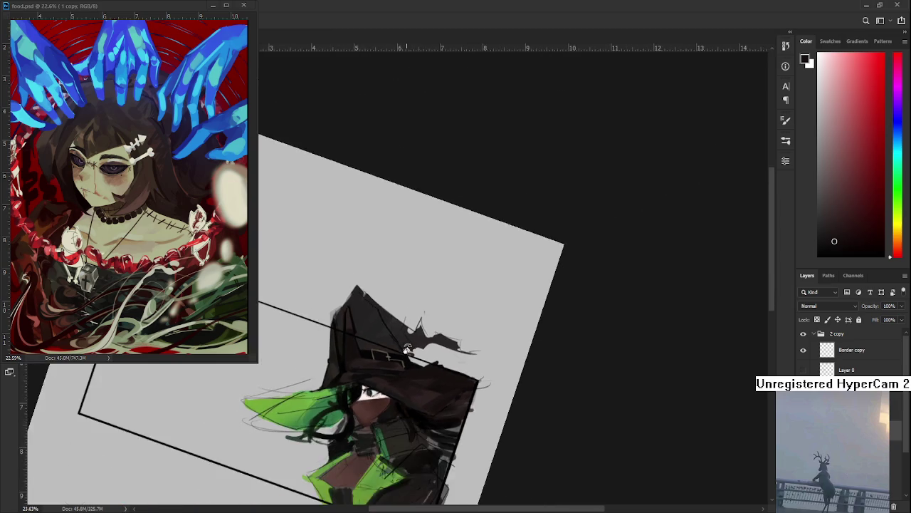
scroll(409, 353, up, 1)
scroll(366, 456, up, 2)
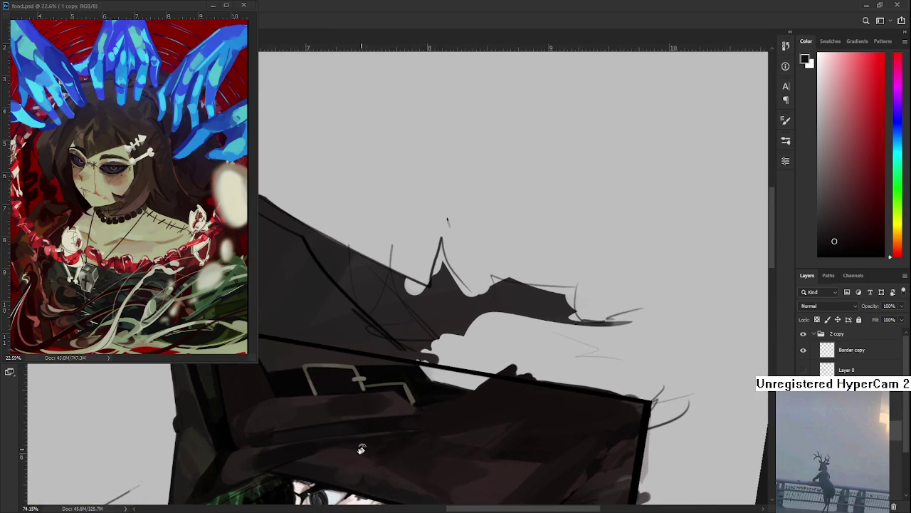
scroll(378, 370, up, 1)
drag(384, 359, 399, 348)
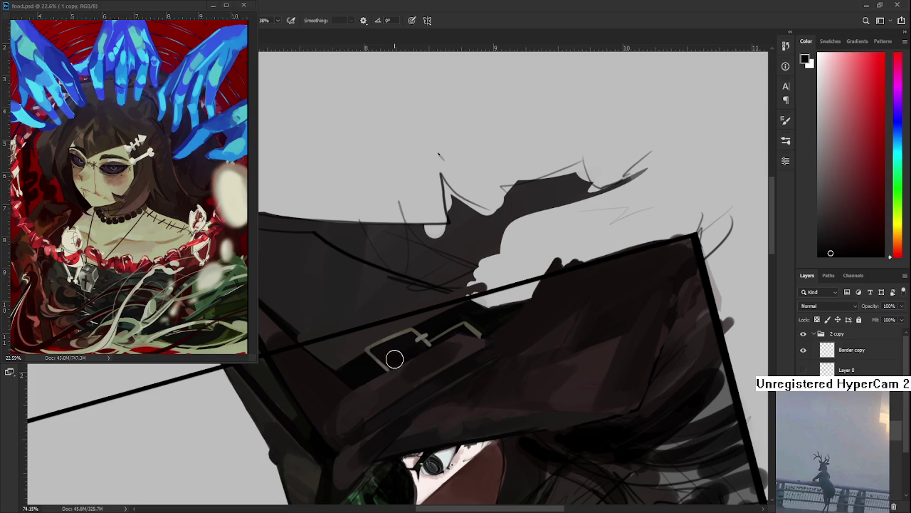
drag(409, 355, 462, 370)
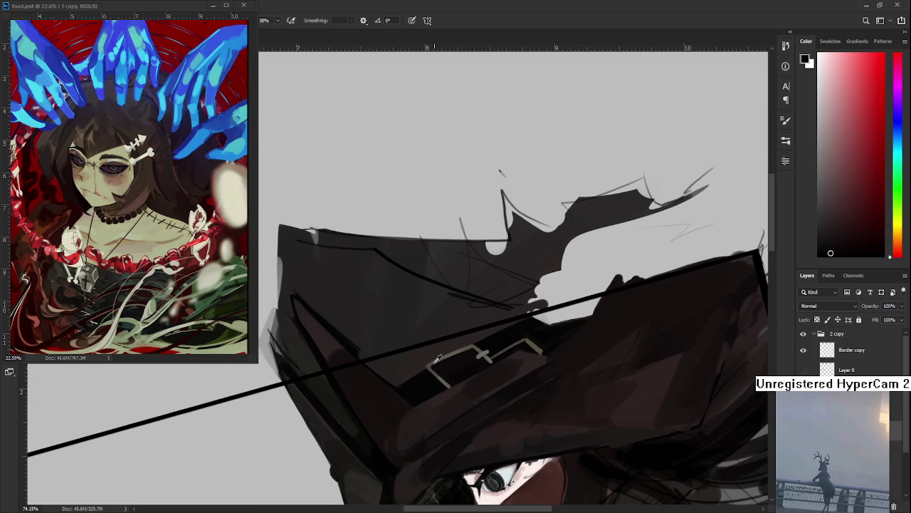
key(bracketleft)
key(bracketleft)
key(bracketleft)
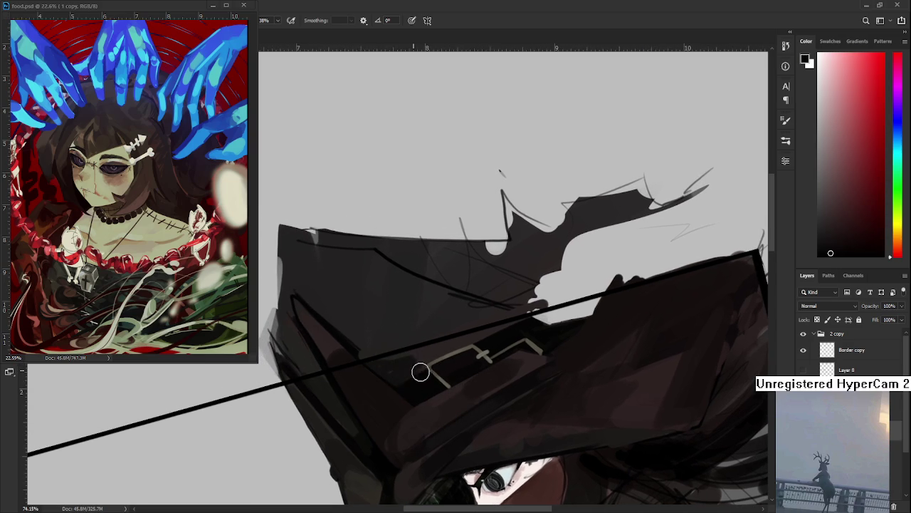
alt+click(396, 366)
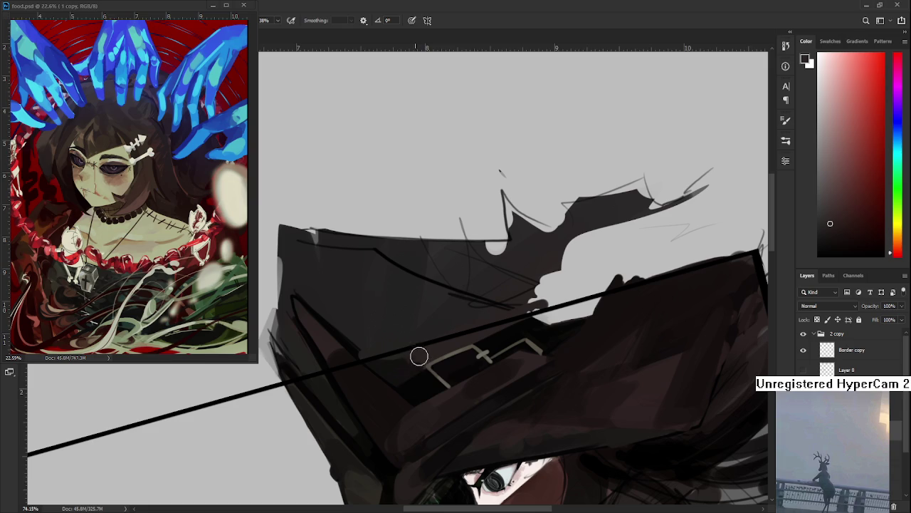
alt+click(415, 356)
key(ctrl+w)
scroll(406, 392, down, 5)
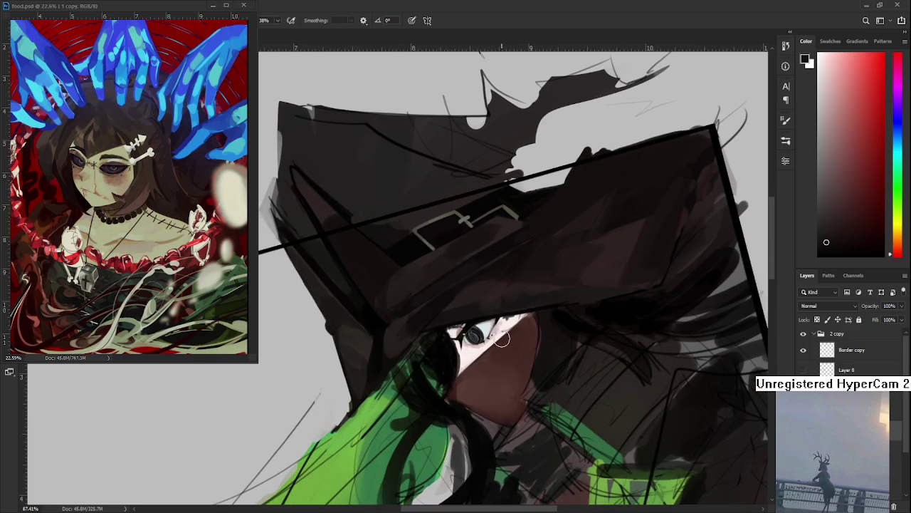
key(r)
drag(502, 340, 494, 350)
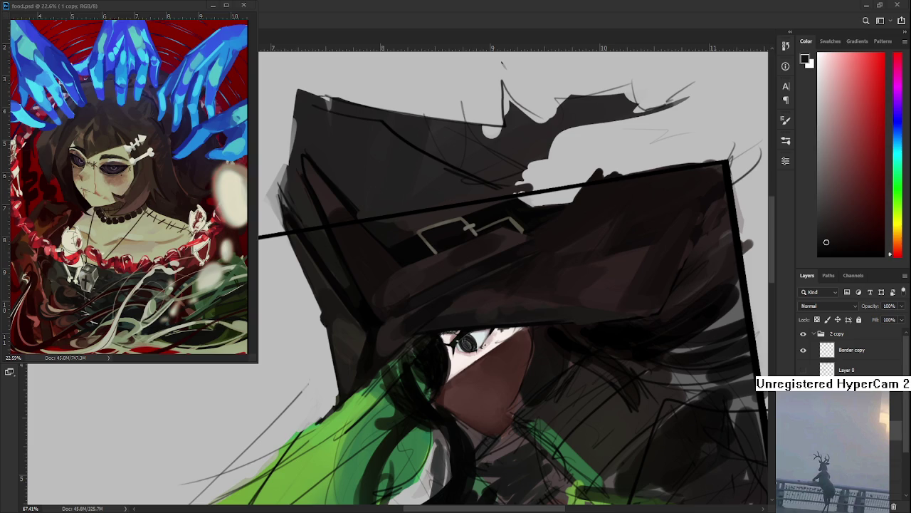
On the empty canvas below the witch, begin the chibi head outline in black
scroll(518, 361, down, 5)
mouse_move(484, 370)
mouse_down()
mouse_move(504, 289)
mouse_move(397, 264)
mouse_up()
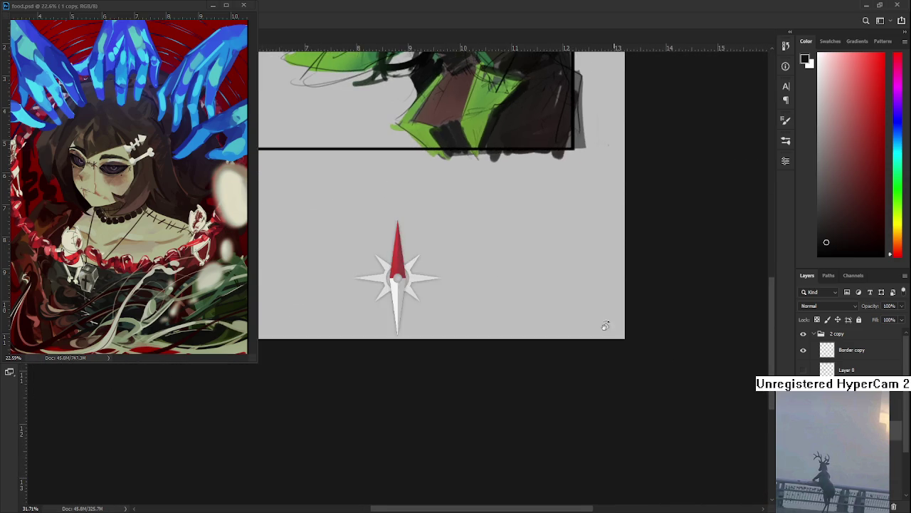
scroll(847, 352, down, 3)
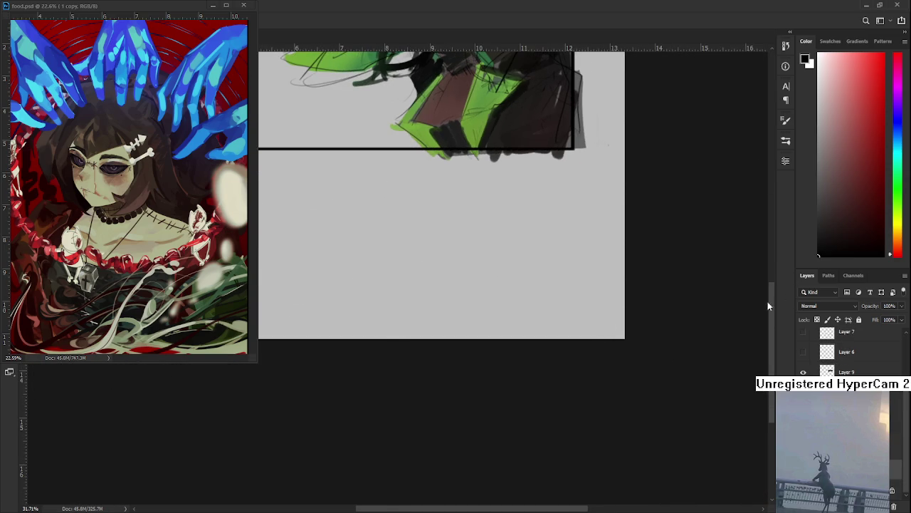
scroll(580, 315, up, 3)
key(b)
scroll(543, 299, up, 2)
mouse_move(504, 272)
mouse_down()
mouse_move(448, 332)
mouse_move(498, 337)
mouse_move(452, 319)
mouse_move(471, 336)
mouse_up()
key(ctrl+z)
key(ctrl+z)
mouse_move(534, 291)
mouse_down()
mouse_move(524, 329)
mouse_move(450, 313)
mouse_move(475, 312)
mouse_up()
key(ctrl+z)
Add dark eyes, a glasses bar and large hair loops to the chibi head
mouse_move(506, 311)
mouse_down()
mouse_move(521, 308)
mouse_move(499, 298)
mouse_move(519, 303)
mouse_move(496, 302)
mouse_move(506, 304)
mouse_move(493, 327)
mouse_move(476, 330)
mouse_move(486, 326)
mouse_up()
mouse_move(466, 293)
mouse_down()
mouse_move(461, 328)
mouse_move(495, 322)
mouse_up()
mouse_move(486, 289)
mouse_down()
mouse_move(497, 314)
mouse_move(513, 289)
mouse_move(526, 316)
mouse_up()
mouse_move(460, 326)
mouse_down()
mouse_move(470, 291)
mouse_move(447, 339)
mouse_move(455, 281)
mouse_up()
key(ctrl+z)
mouse_move(447, 329)
mouse_down()
mouse_move(424, 303)
mouse_move(458, 273)
mouse_move(536, 307)
mouse_up()
mouse_move(453, 302)
mouse_down()
mouse_move(454, 270)
mouse_move(453, 299)
mouse_up()
drag(479, 265, 475, 292)
mouse_move(447, 324)
mouse_down()
mouse_move(432, 356)
mouse_move(458, 349)
mouse_move(419, 349)
mouse_up()
Sketch pointed ears with a zigzag edge, rework the eyes, and add lens loops and hair strands
mouse_move(525, 312)
mouse_down()
mouse_move(554, 308)
mouse_move(544, 308)
mouse_move(540, 332)
mouse_up()
mouse_move(433, 346)
mouse_down()
mouse_move(467, 326)
mouse_move(472, 345)
mouse_up()
mouse_move(488, 308)
mouse_down()
mouse_move(485, 344)
mouse_move(507, 326)
mouse_move(477, 335)
mouse_move(525, 336)
mouse_move(526, 305)
mouse_up()
mouse_move(497, 267)
mouse_down()
mouse_move(480, 291)
mouse_move(478, 262)
mouse_up()
mouse_move(485, 358)
mouse_down()
mouse_move(436, 368)
mouse_move(441, 386)
mouse_move(483, 376)
mouse_up()
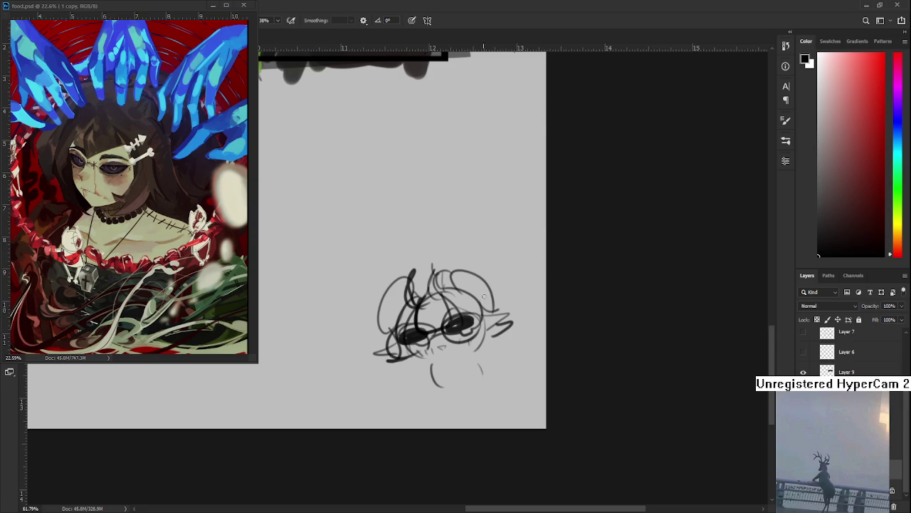
drag(498, 291, 472, 303)
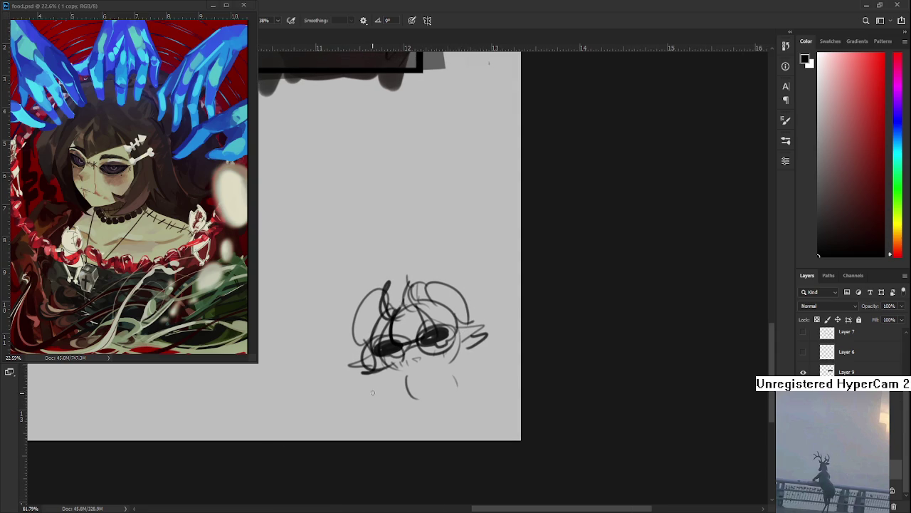
Draw a small circle doodle with thin strokes beside it, then move it up and left
mouse_move(371, 388)
mouse_down()
mouse_move(377, 420)
mouse_move(388, 392)
mouse_move(382, 423)
mouse_move(403, 417)
mouse_up()
drag(391, 377, 390, 410)
mouse_move(395, 375)
mouse_down()
mouse_move(403, 415)
mouse_move(346, 419)
mouse_move(346, 406)
mouse_move(391, 403)
mouse_move(385, 379)
mouse_move(399, 365)
mouse_move(381, 383)
mouse_up()
key(l)
key(ctrl+t)
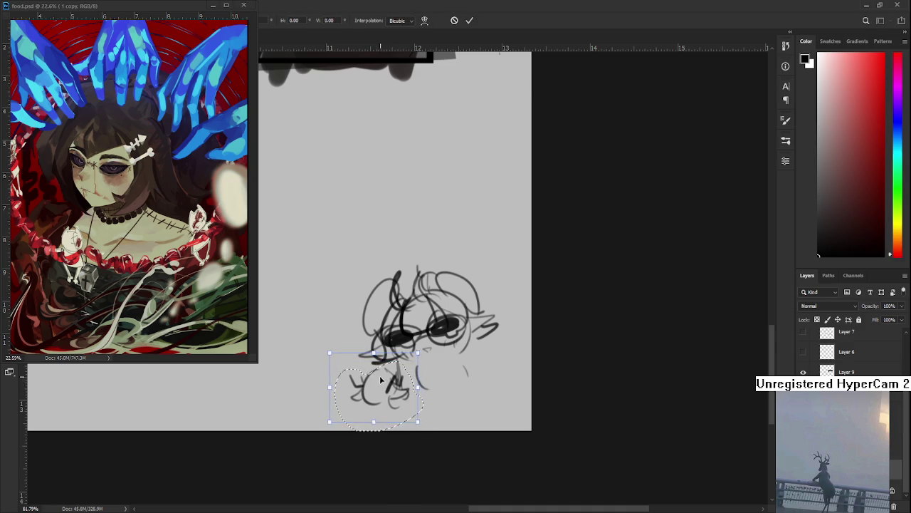
key(Return)
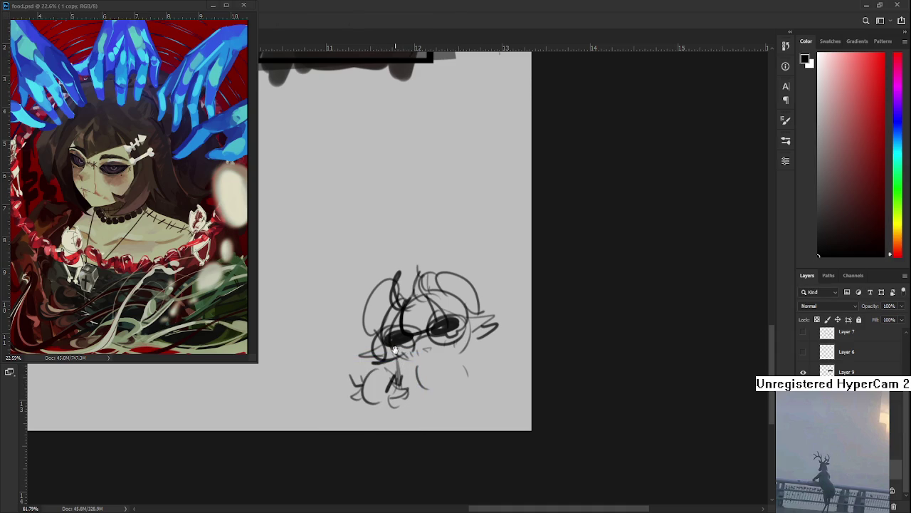
drag(400, 353, 397, 364)
scroll(457, 329, down, 3)
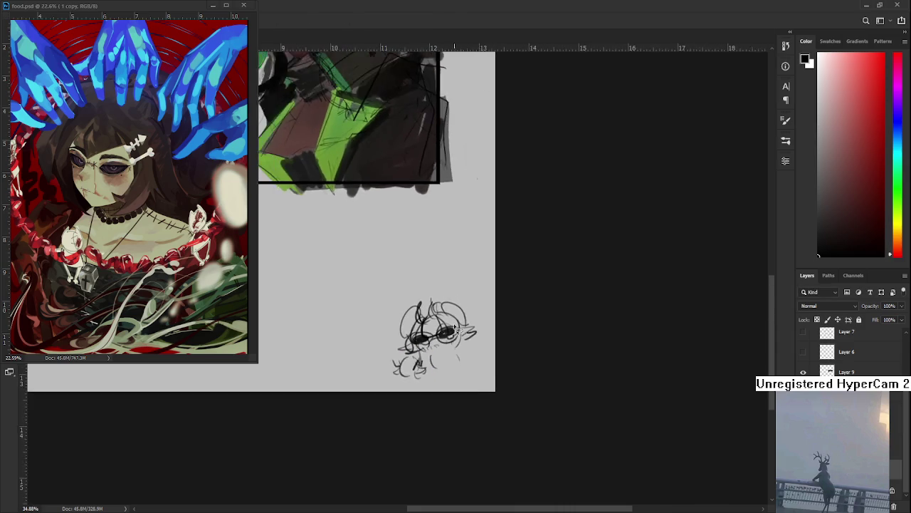
mouse_move(356, 173)
mouse_down()
mouse_move(442, 303)
mouse_move(494, 320)
mouse_move(502, 417)
mouse_up()
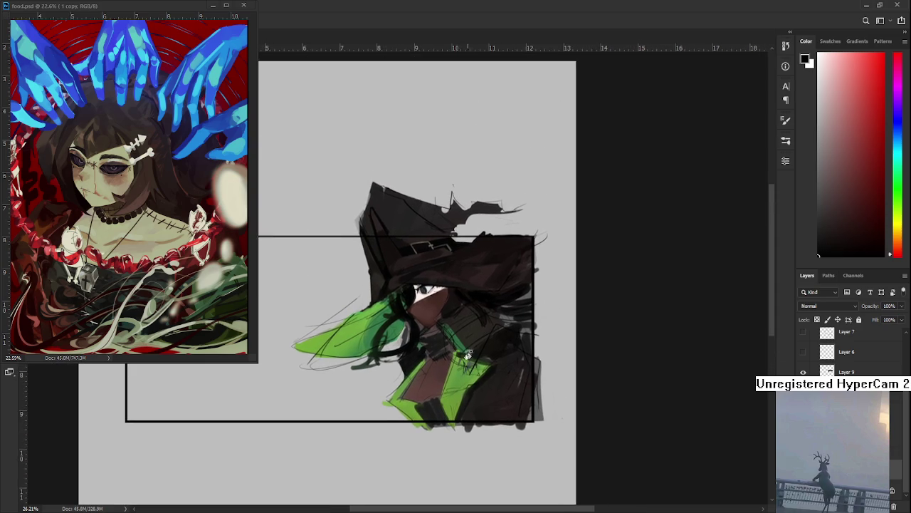
scroll(513, 374, up, 3)
scroll(523, 382, up, 3)
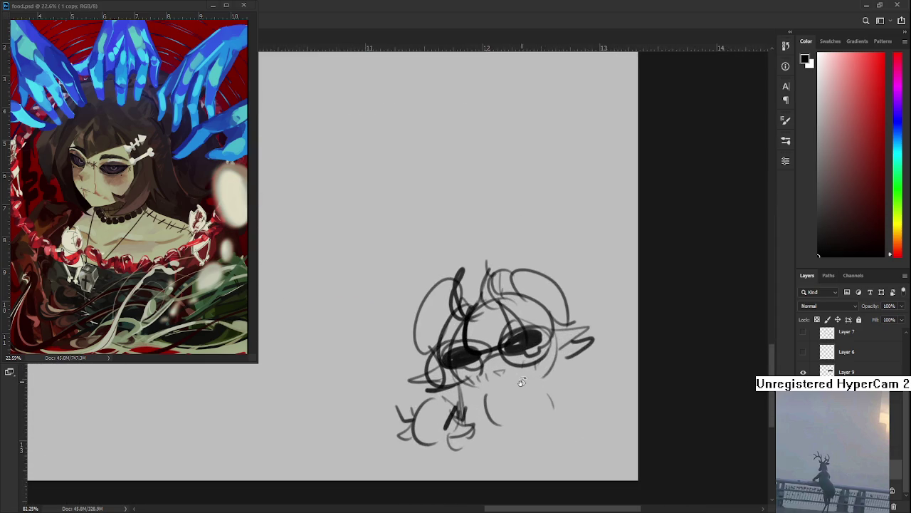
scroll(523, 382, up, 2)
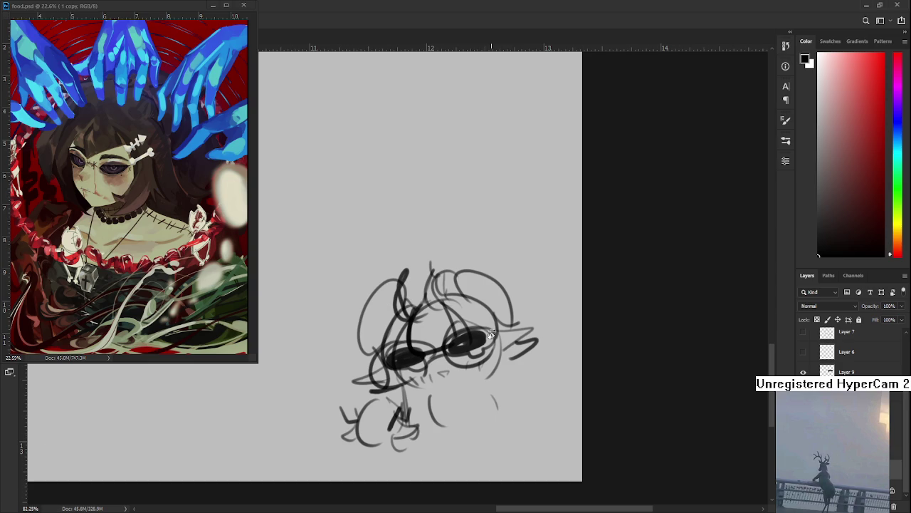
drag(492, 334, 473, 306)
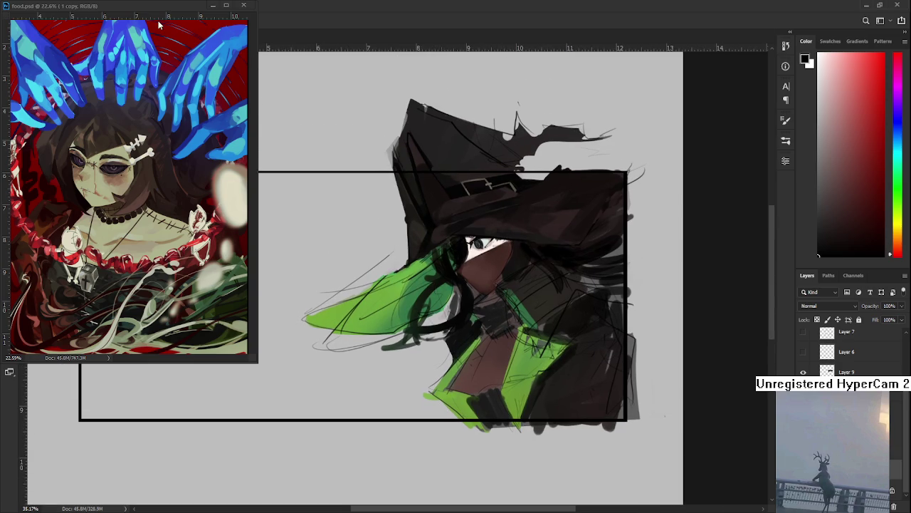
scroll(468, 240, up, 2)
scroll(467, 240, up, 2)
drag(467, 241, 388, 339)
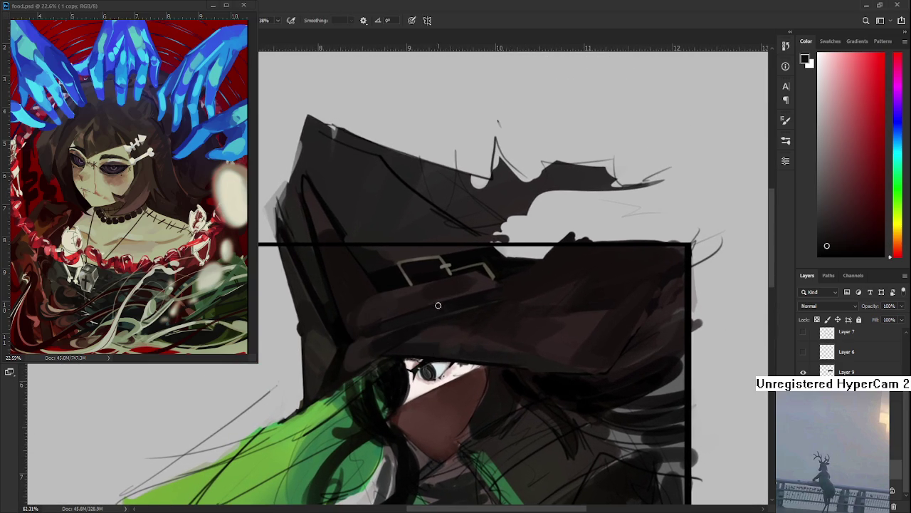
mouse_move(514, 294)
mouse_down()
mouse_move(574, 297)
mouse_move(431, 294)
mouse_up()
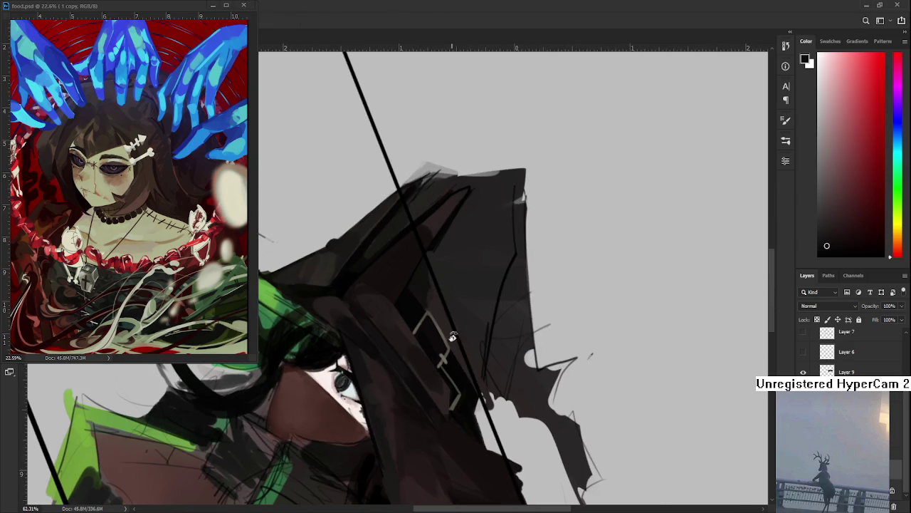
Sample dark colours from the hat in a rotated view and darken the hat's left panel
alt+click(430, 291)
alt+click(453, 332)
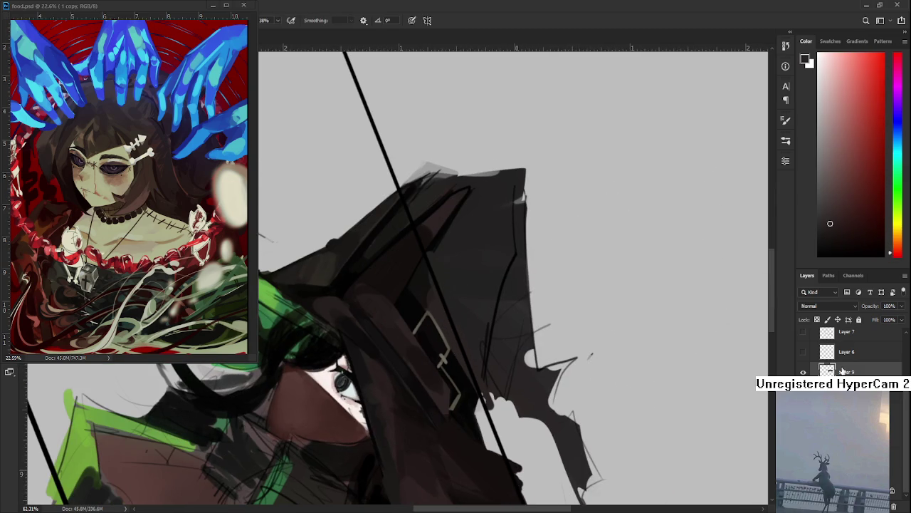
drag(470, 270, 432, 327)
alt+click(432, 327)
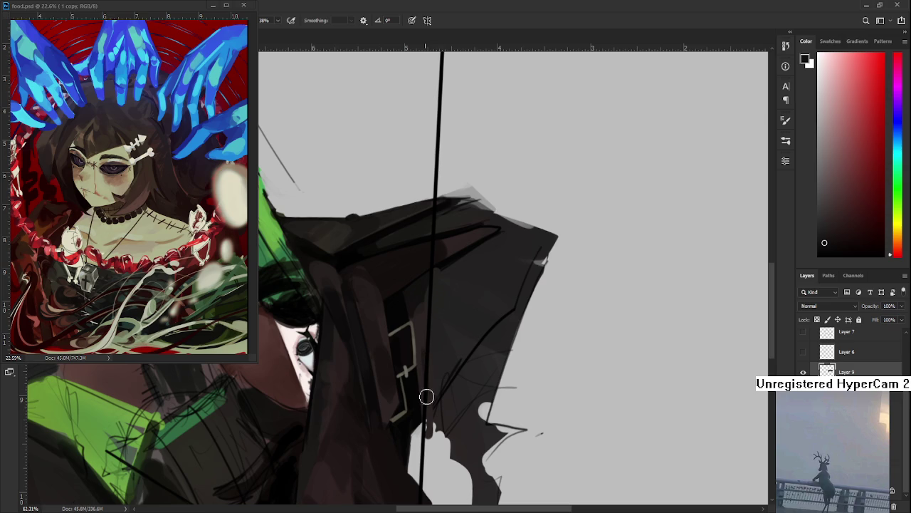
alt+click(420, 325)
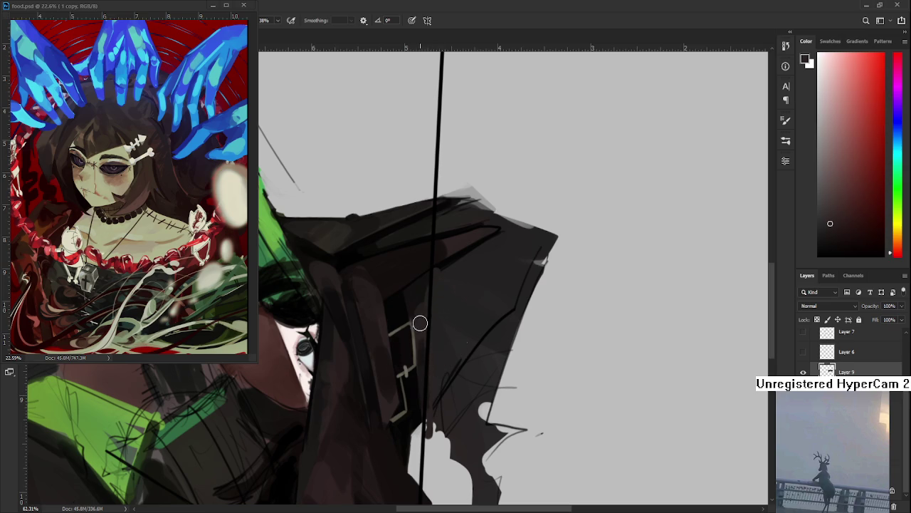
alt+click(423, 356)
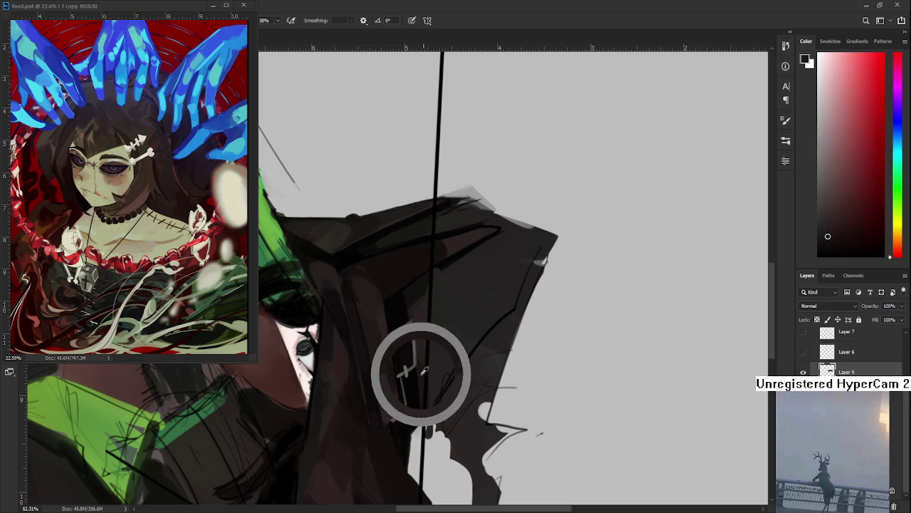
mouse_move(422, 360)
mouse_down()
mouse_move(473, 269)
mouse_move(411, 346)
mouse_up()
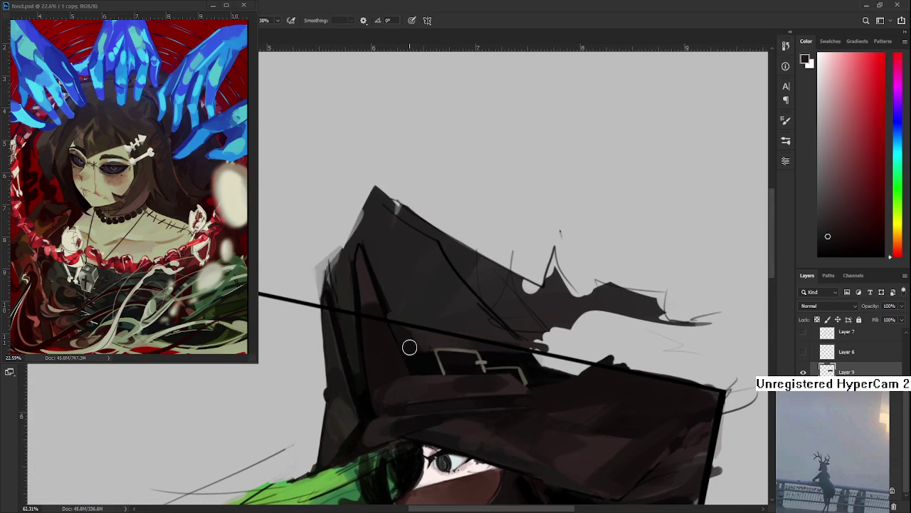
alt+click(398, 304)
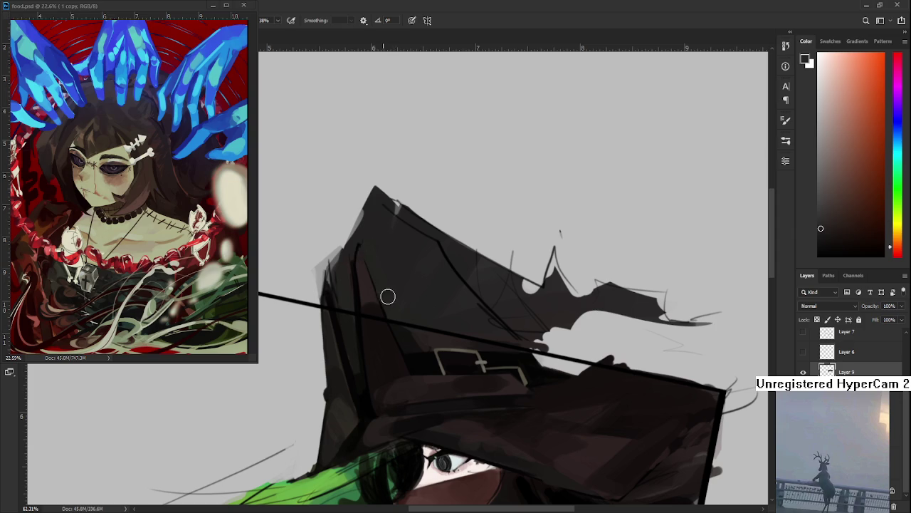
drag(386, 289, 393, 312)
Pick more dark browns, reds and orange-browns from the hat, then view the whole painting
alt+click(401, 334)
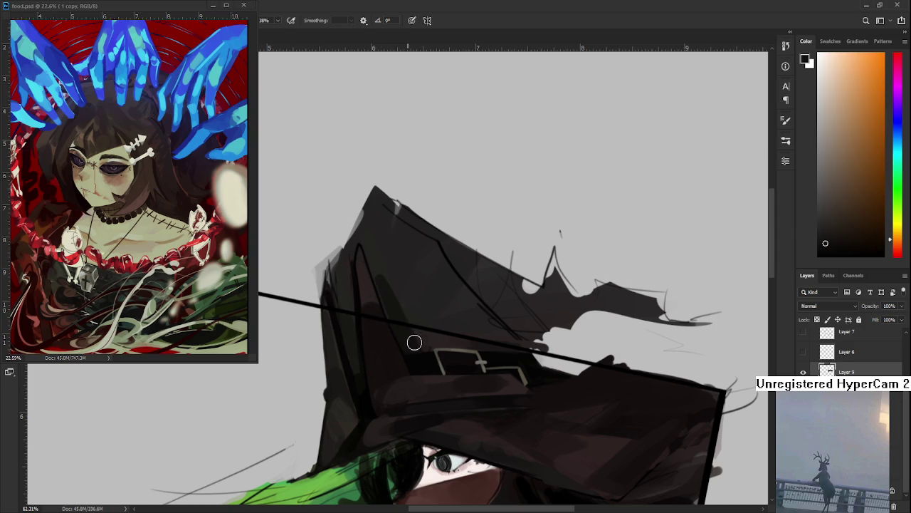
alt+click(414, 327)
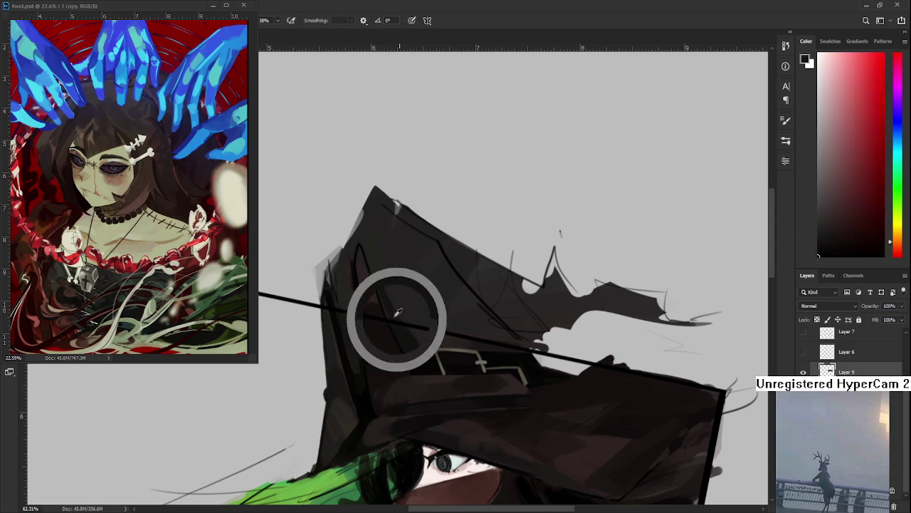
alt+click(393, 317)
alt+click(395, 308)
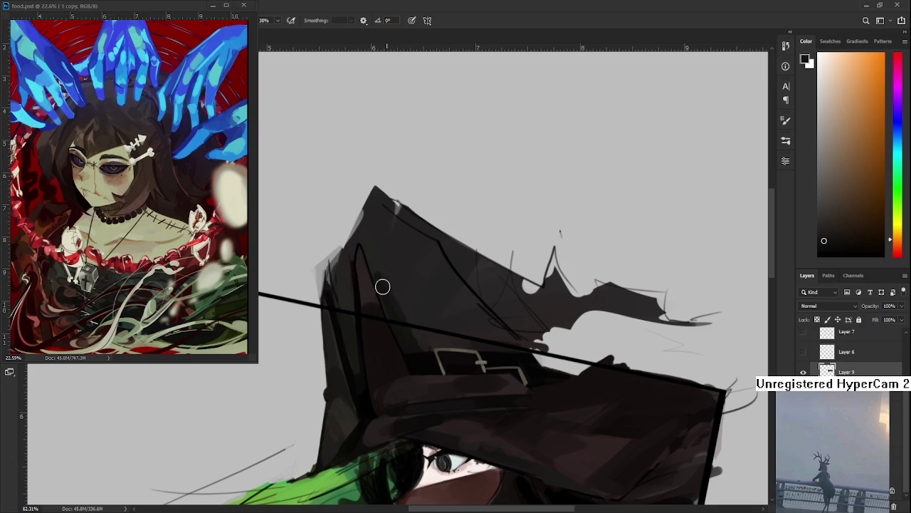
alt+click(393, 284)
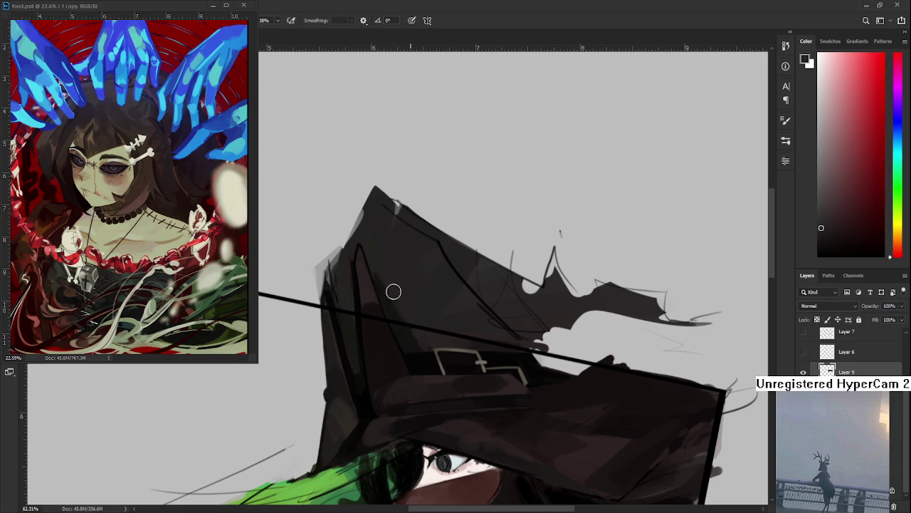
alt+click(413, 338)
alt+click(423, 348)
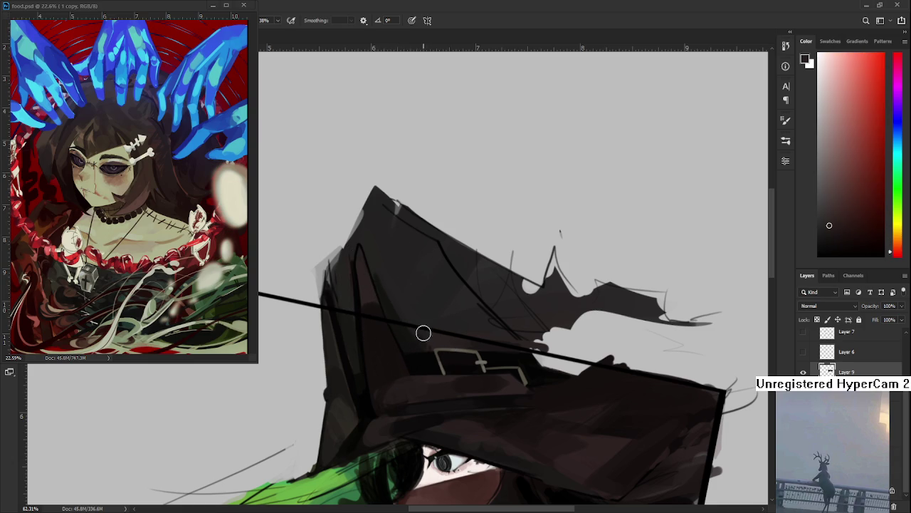
alt+click(413, 323)
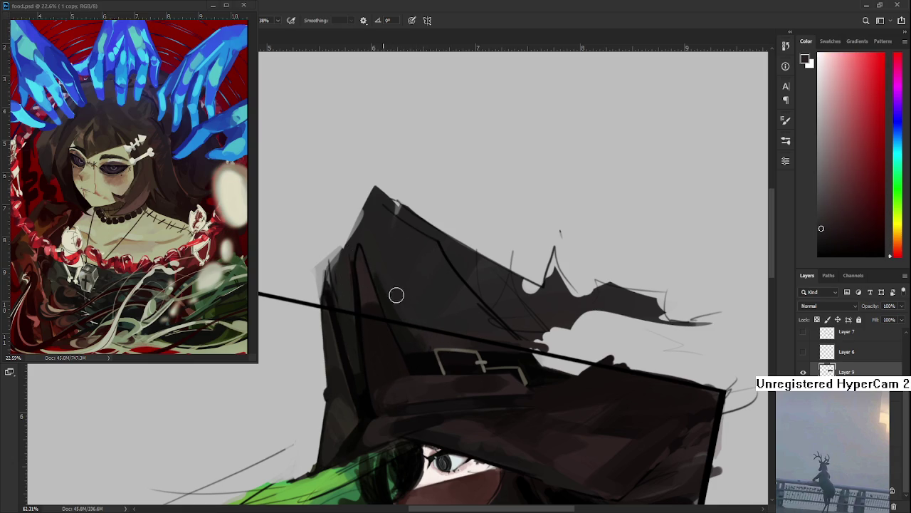
mouse_move(432, 236)
mouse_down()
mouse_move(540, 365)
mouse_move(562, 356)
mouse_up()
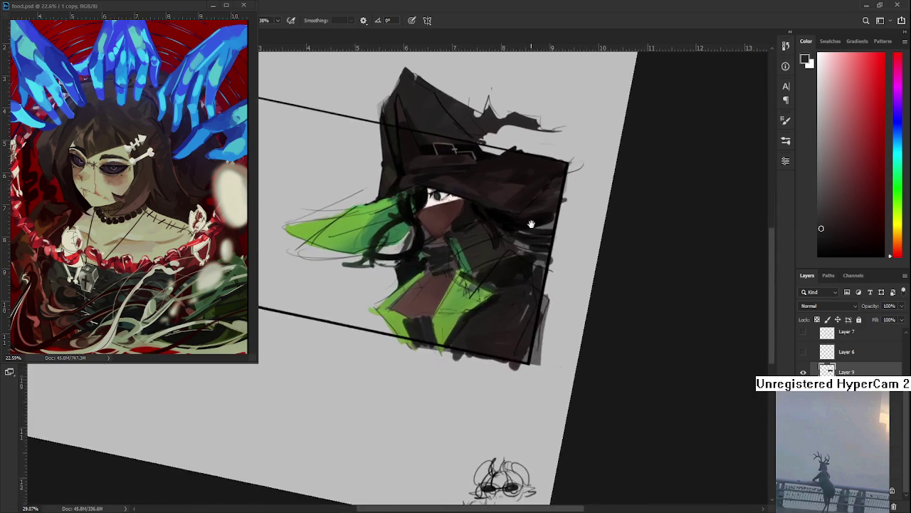
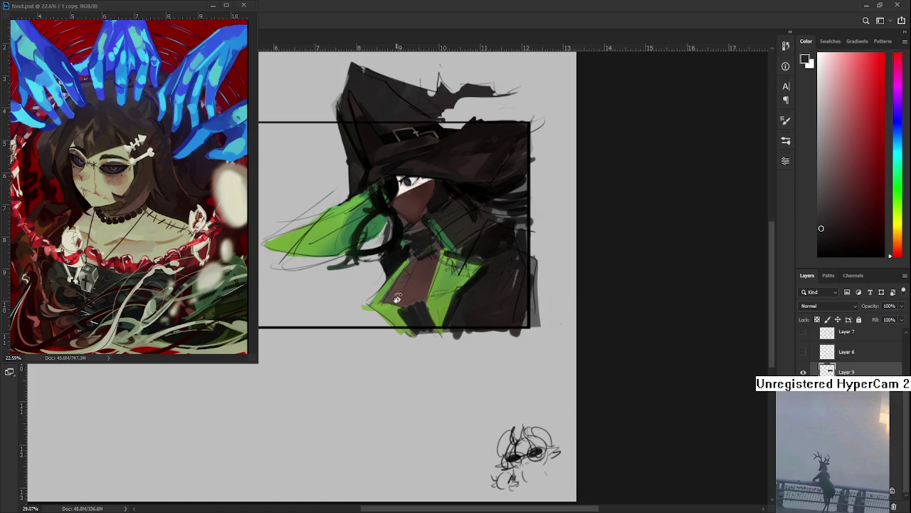
Reposition the view of the witch painting and reset the brush colour to black
drag(452, 216, 391, 344)
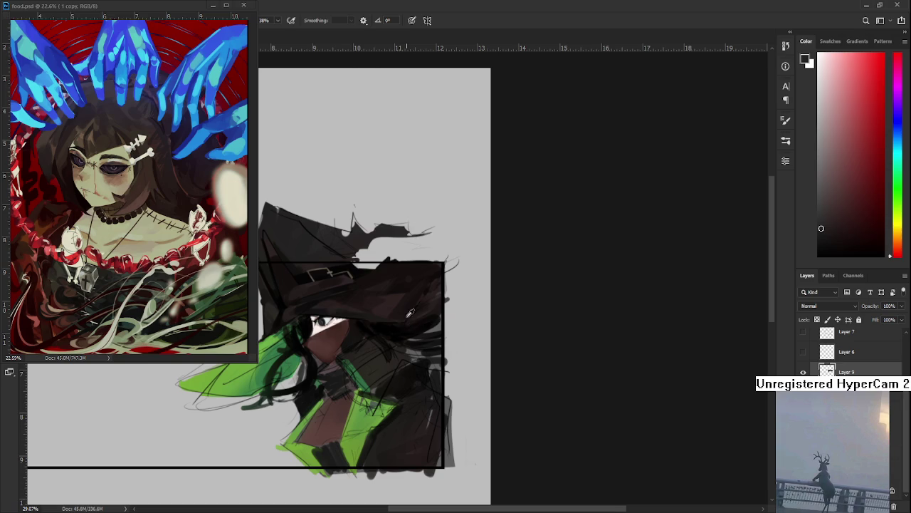
key(d)
scroll(392, 317, up, 1)
scroll(390, 324, up, 1)
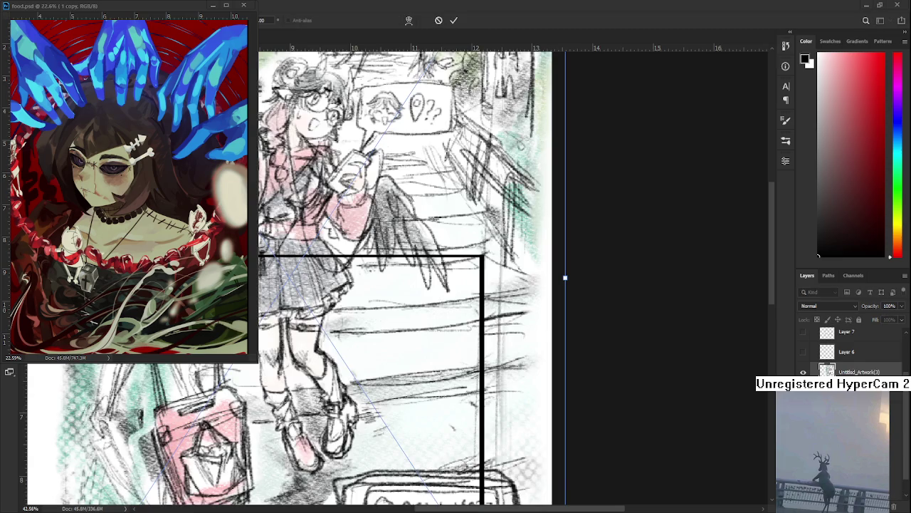
Scale the placed sketch down, move it lower, and commit the transform
scroll(564, 278, down, 3)
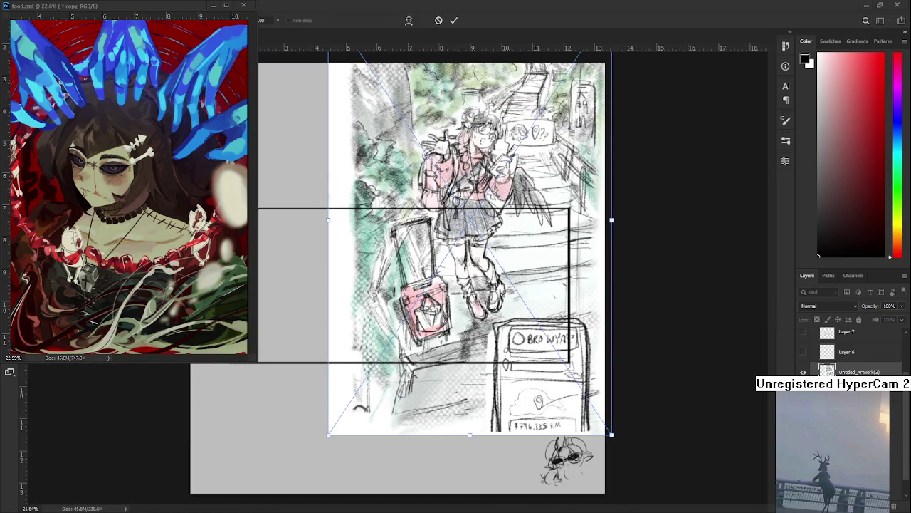
mouse_move(611, 434)
mouse_down()
mouse_move(463, 214)
mouse_move(438, 362)
mouse_up()
mouse_move(460, 174)
mouse_down()
mouse_move(424, 235)
mouse_move(441, 224)
mouse_up()
scroll(441, 224, up, 5)
key(Return)
Zoom in to inspect, then delete the Untitled_Artwork(3) sketch layer
scroll(441, 294, down, 1)
scroll(432, 322, down, 1)
scroll(434, 325, down, 1)
scroll(436, 319, down, 1)
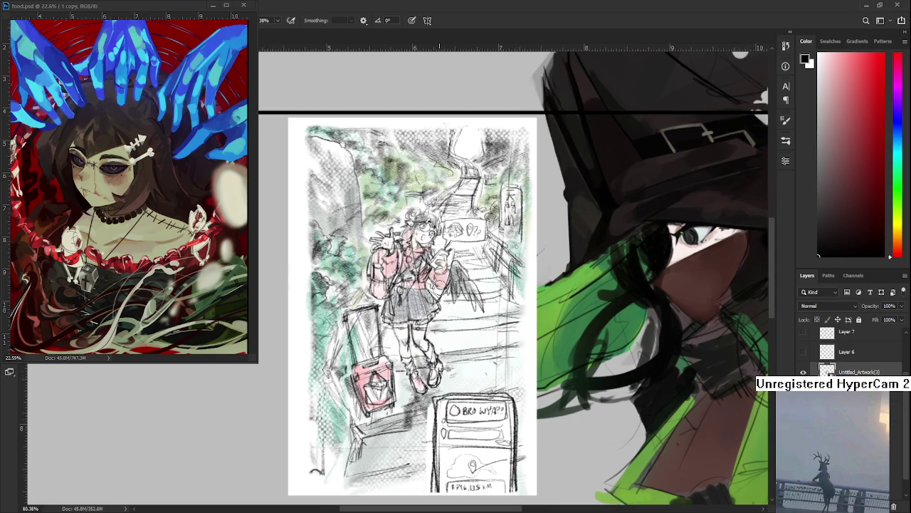
scroll(442, 290, up, 5)
scroll(494, 345, up, 1)
scroll(494, 346, up, 1)
scroll(492, 328, up, 1)
scroll(488, 306, up, 1)
scroll(488, 306, down, 2)
scroll(499, 305, down, 1)
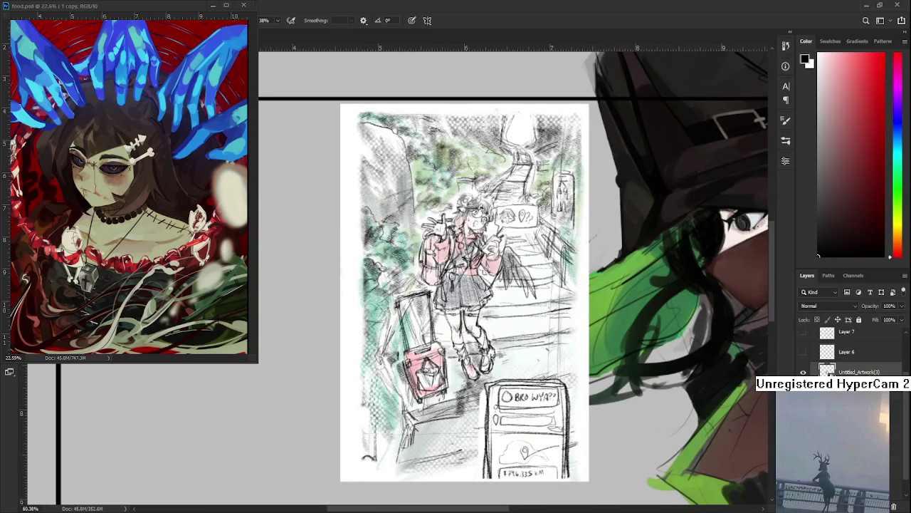
click(894, 506)
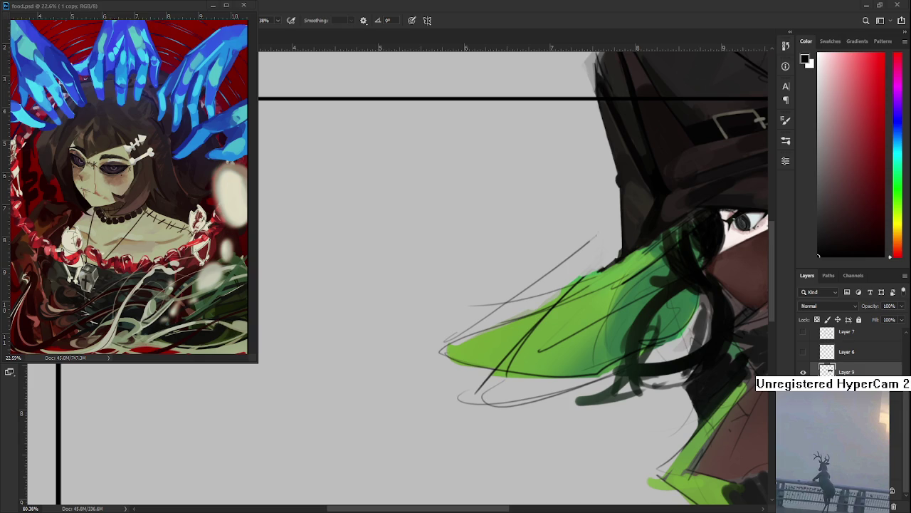
drag(482, 285, 304, 336)
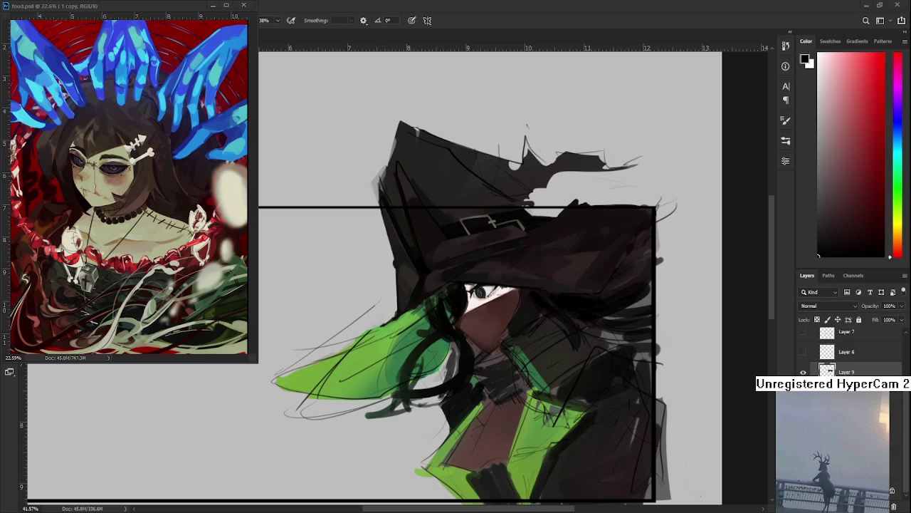
mouse_move(595, 318)
mouse_down()
mouse_move(456, 311)
mouse_move(383, 347)
mouse_up()
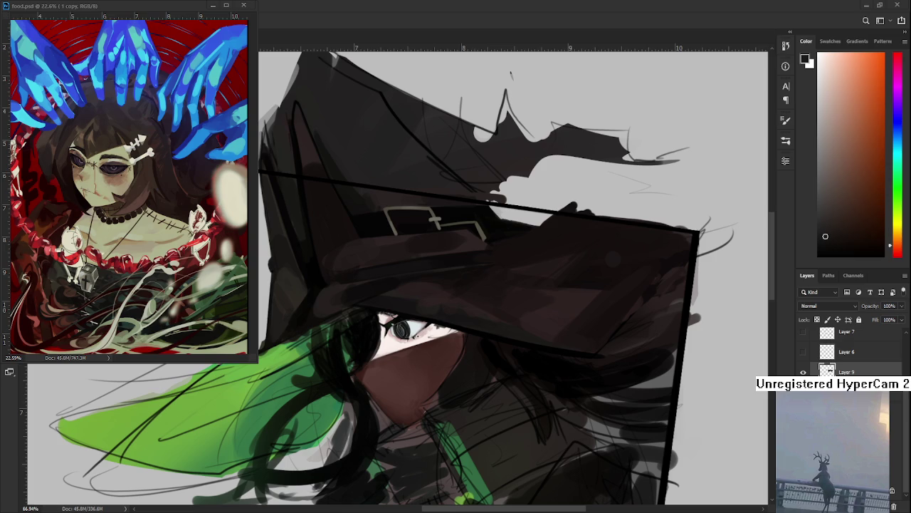
Sample the hair's bright green, switch to the eraser, and tilt the view of the hat
scroll(439, 339, down, 2)
scroll(439, 340, down, 2)
scroll(438, 339, down, 1)
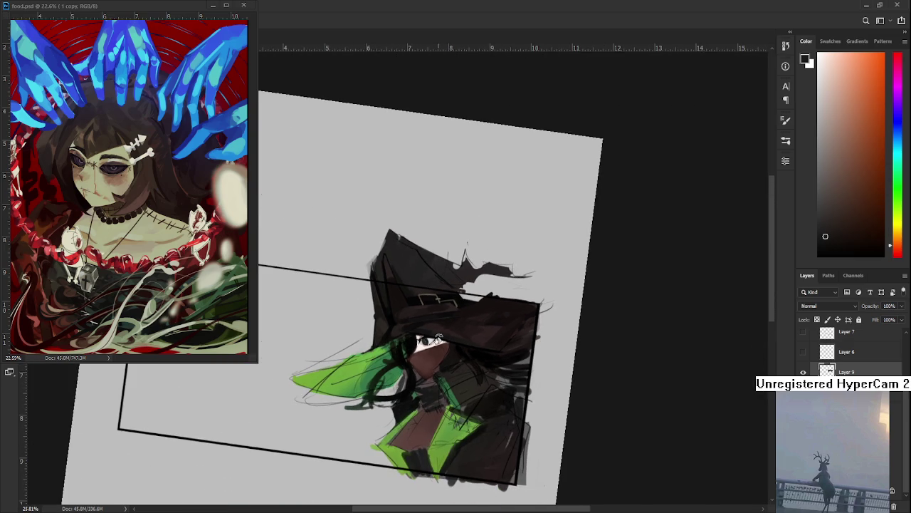
scroll(438, 339, up, 2)
scroll(438, 340, up, 1)
scroll(439, 340, up, 1)
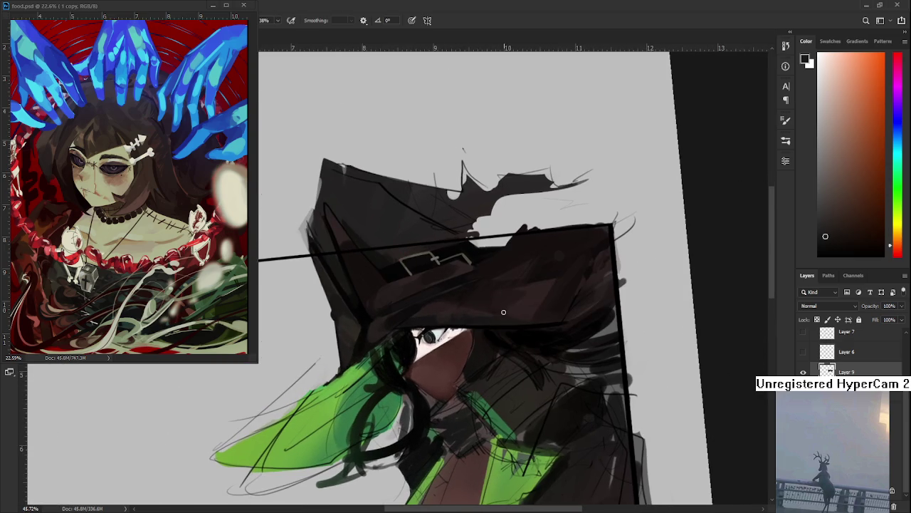
drag(356, 317, 351, 358)
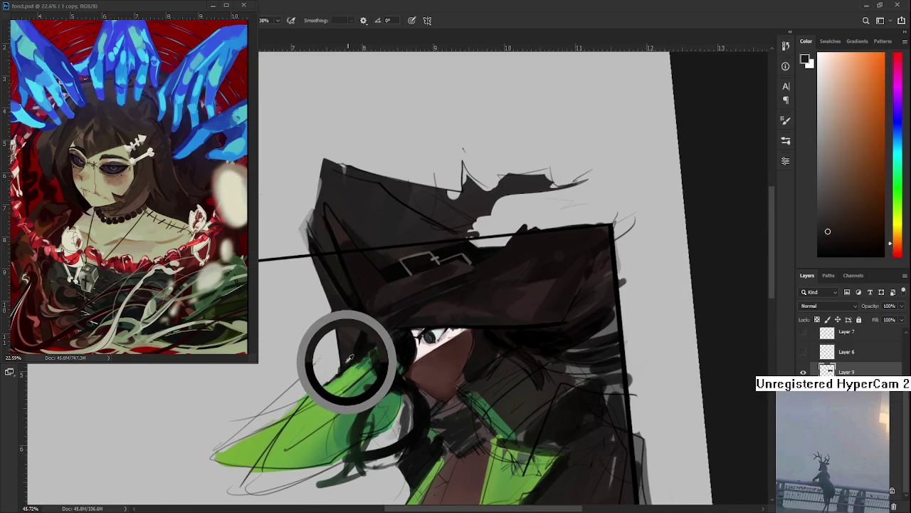
key(e)
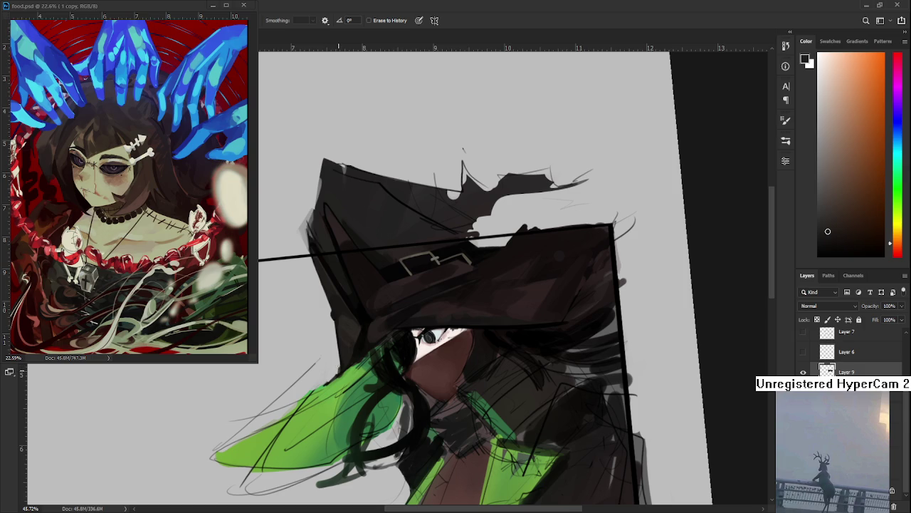
drag(371, 350, 349, 335)
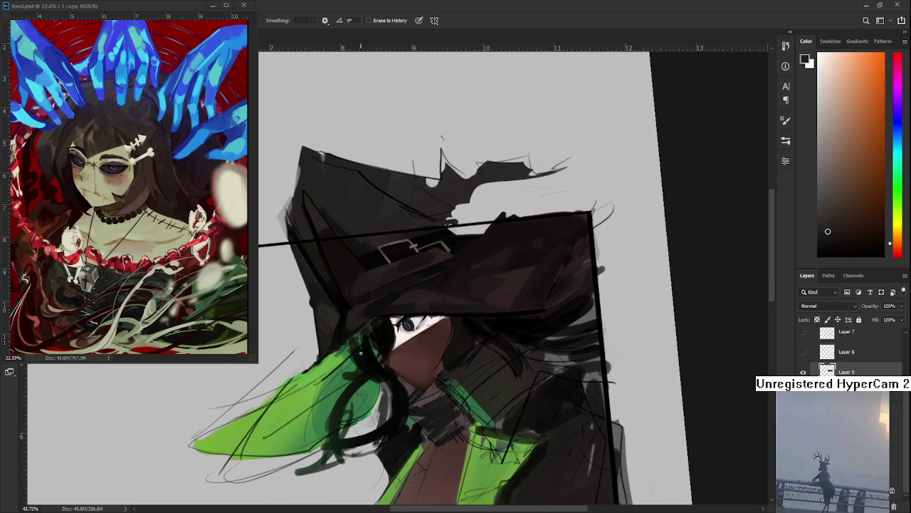
scroll(360, 352, down, 5)
drag(574, 306, 498, 371)
scroll(470, 272, up, 4)
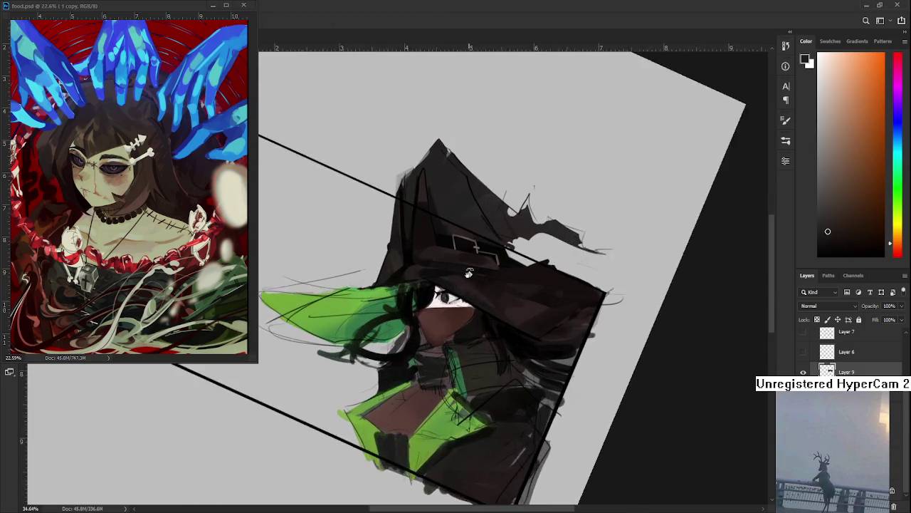
scroll(470, 272, up, 2)
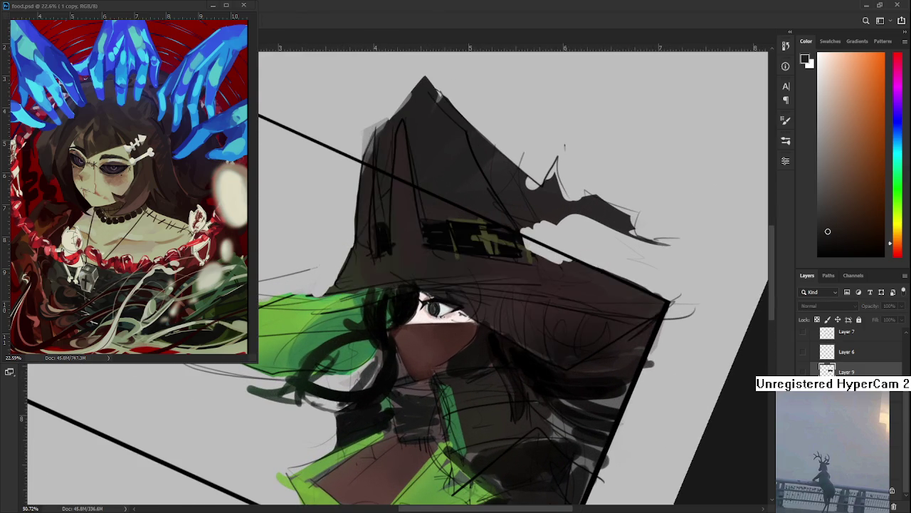
Toggle Layer 9's hat-brim painting on and off to compare it
click(803, 371)
click(803, 372)
click(803, 371)
click(803, 372)
click(804, 371)
click(803, 372)
click(804, 372)
click(803, 372)
click(803, 372)
scroll(440, 333, up, 1)
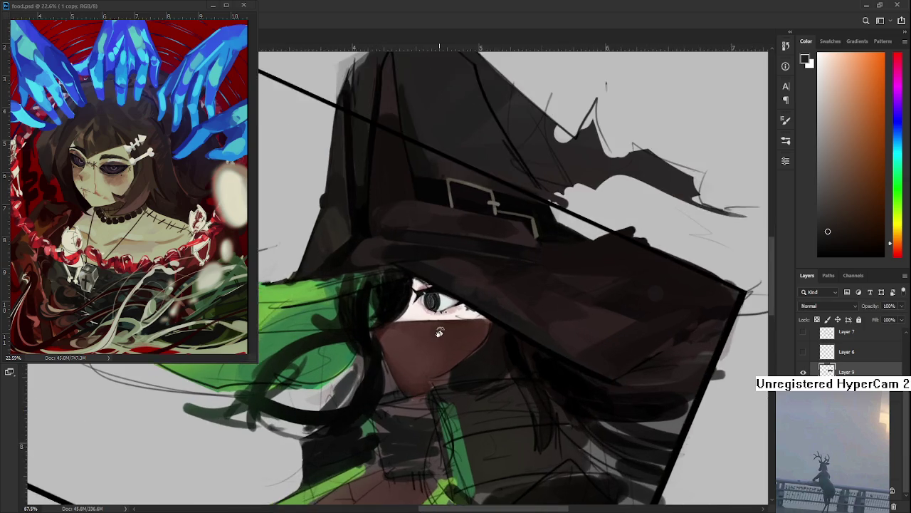
scroll(440, 332, up, 1)
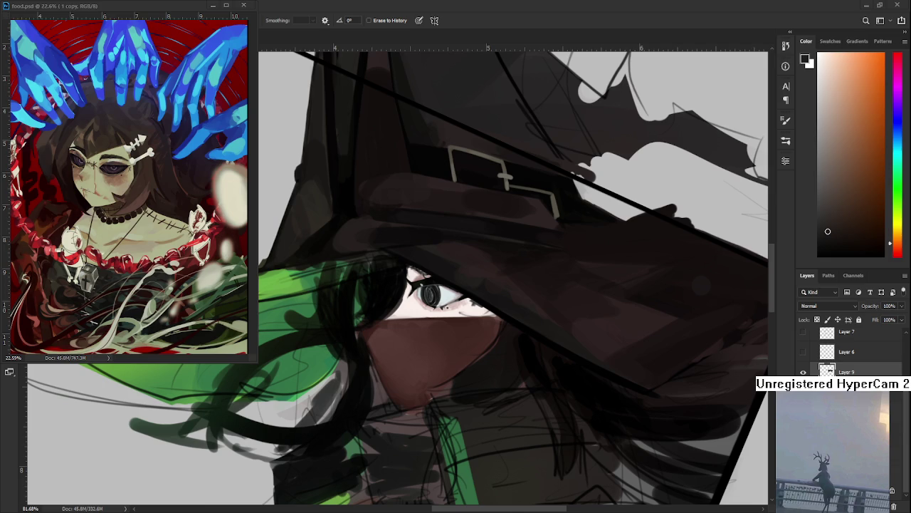
Sample dark hair greens and darken the hair just under the hat brim
alt+scroll(427, 340, down, 2)
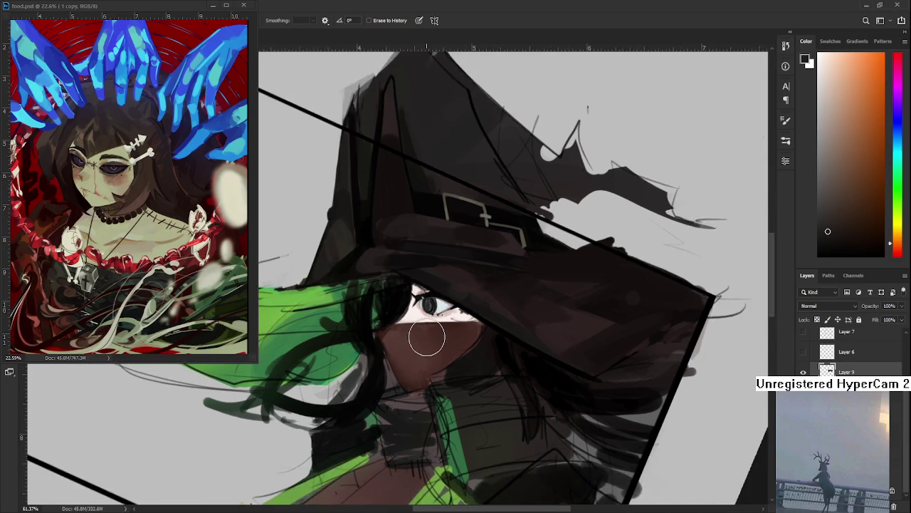
alt+click(390, 288)
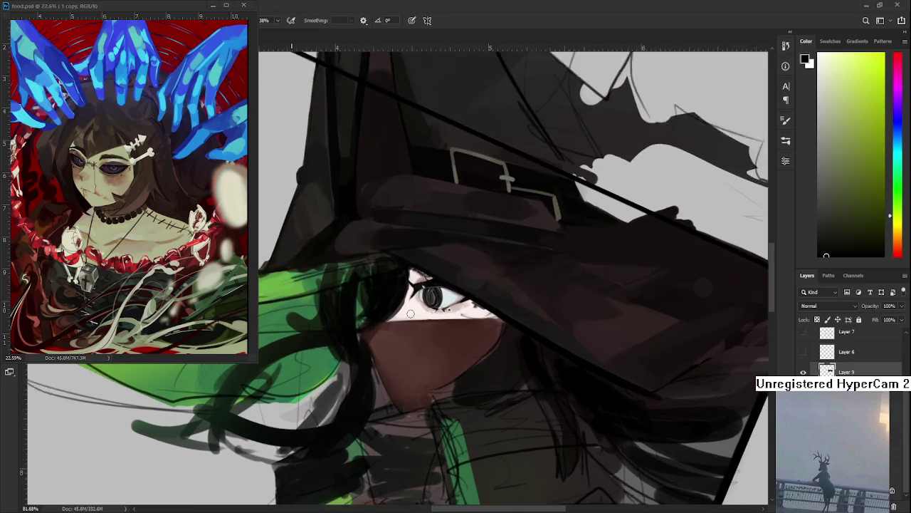
alt+scroll(393, 296, up, 3)
alt+click(419, 336)
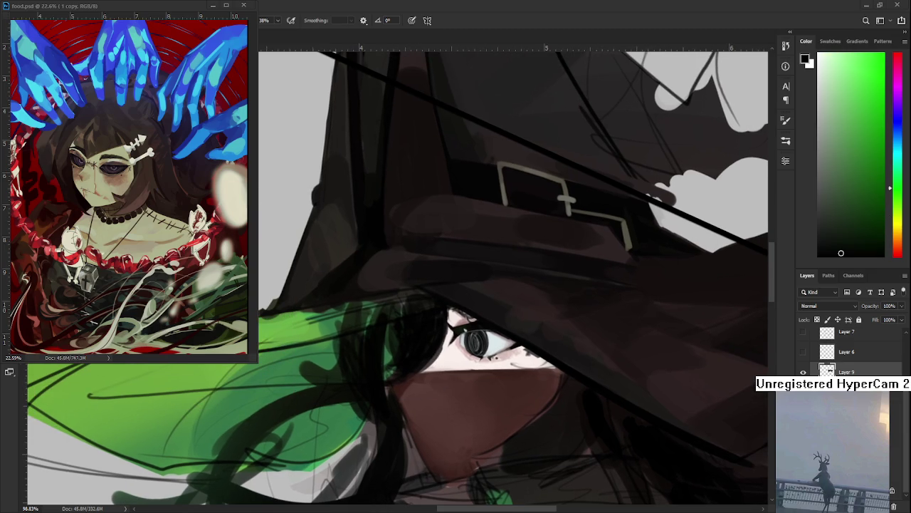
alt+click(416, 327)
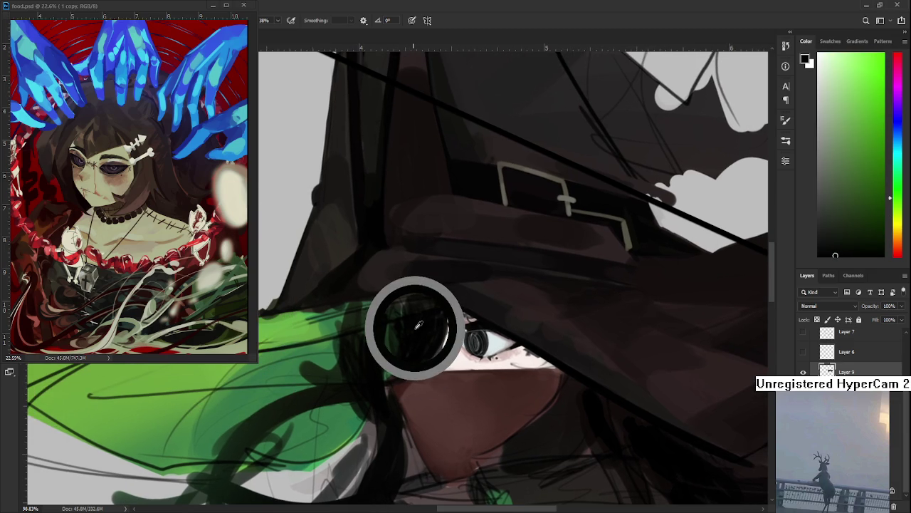
drag(427, 384, 404, 398)
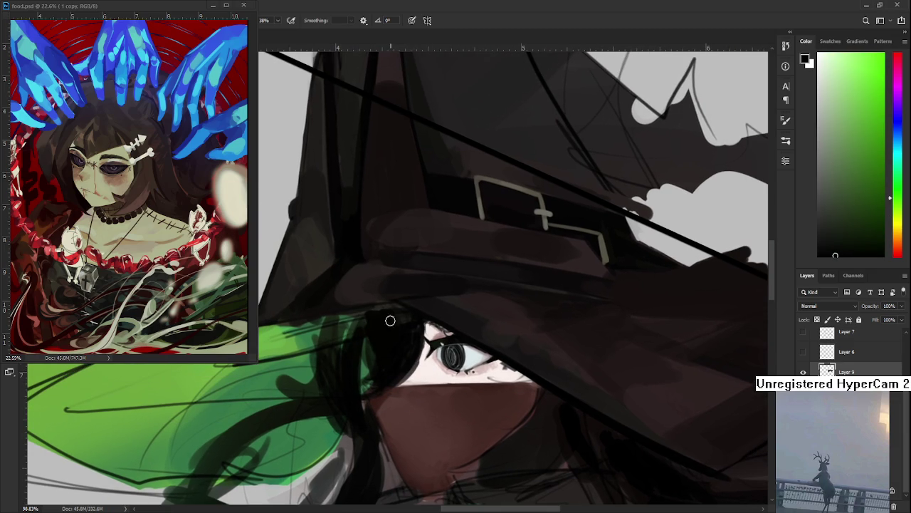
drag(369, 314, 390, 308)
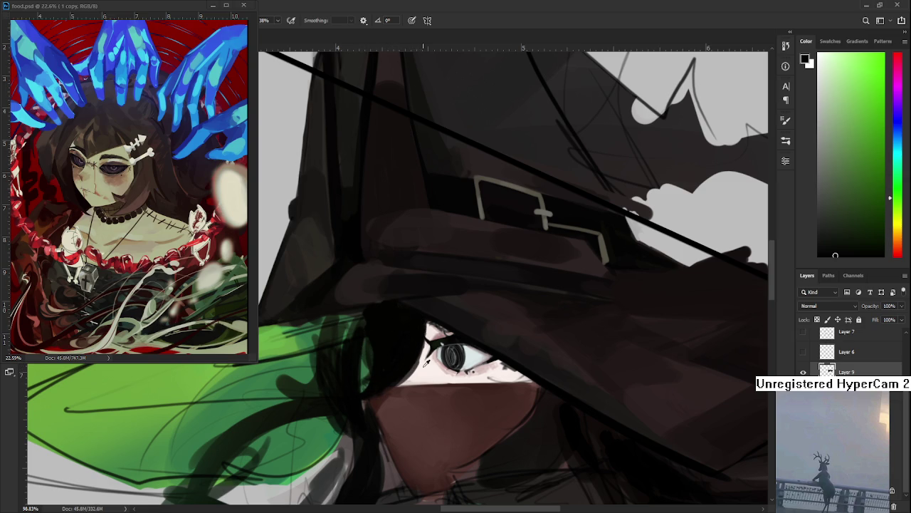
alt+click(419, 366)
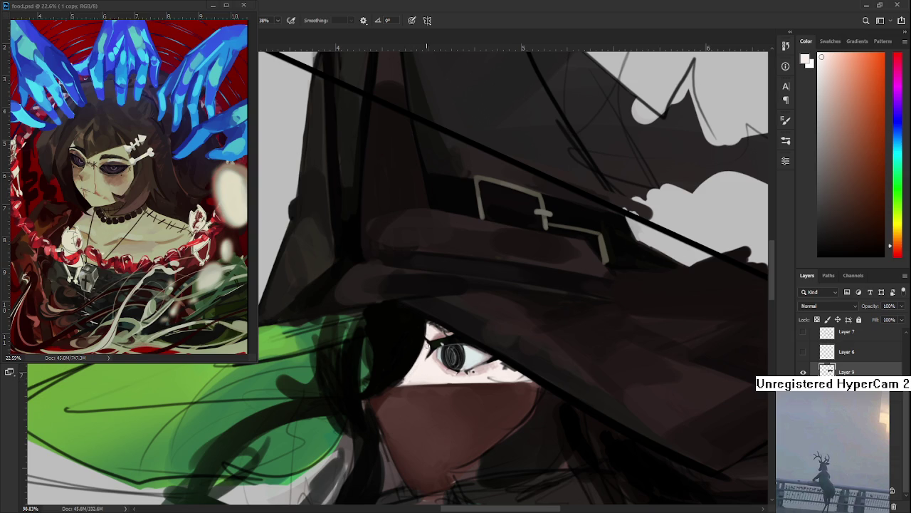
Rotate the canvas so the hat band sits level while sampling hair and brim colours
mouse_move(434, 370)
mouse_down()
mouse_move(455, 364)
mouse_move(399, 342)
mouse_up()
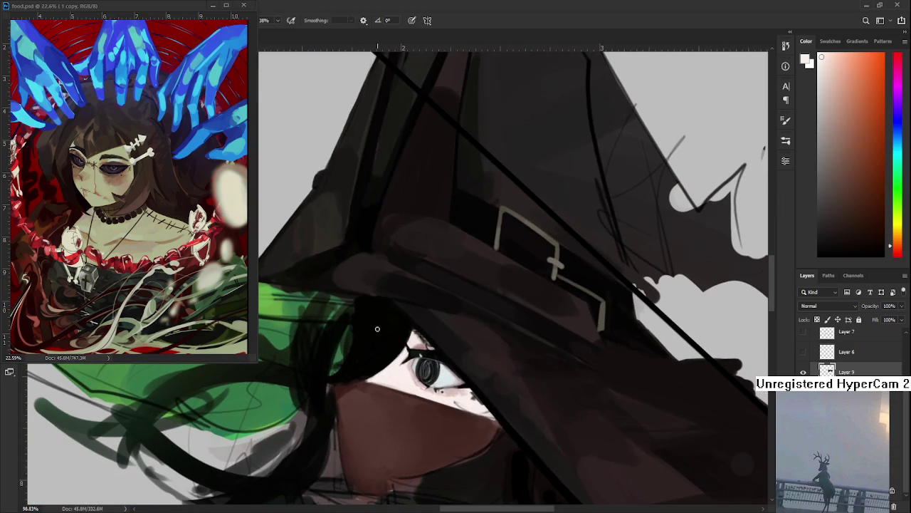
alt+click(354, 332)
alt+click(358, 347)
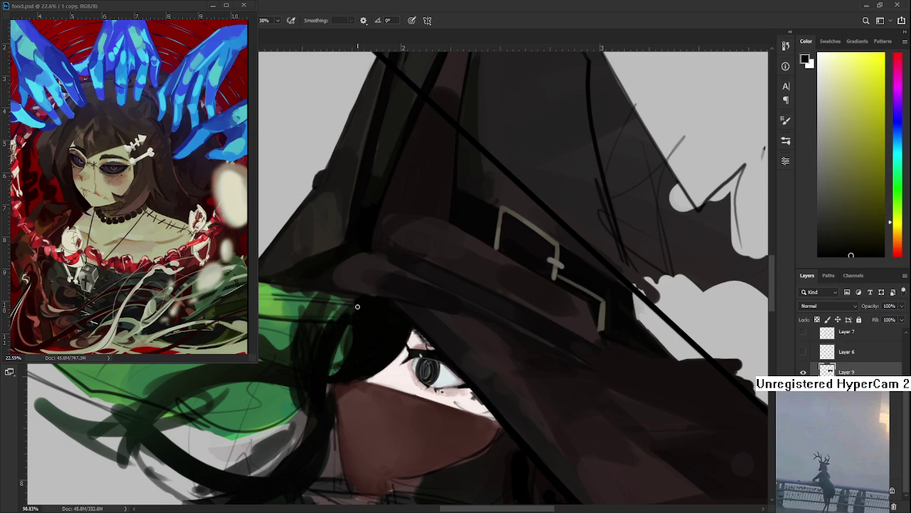
drag(355, 374, 413, 368)
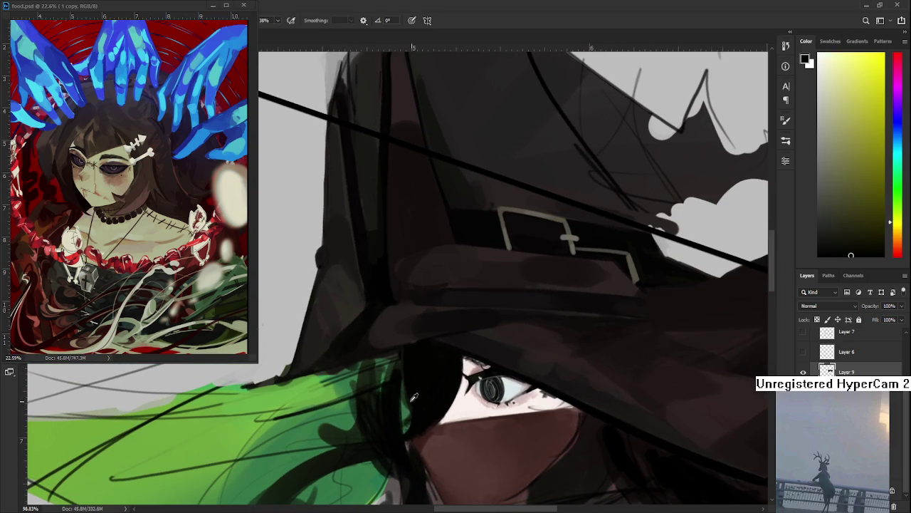
alt+click(401, 396)
drag(401, 396, 366, 369)
scroll(380, 365, down, 2)
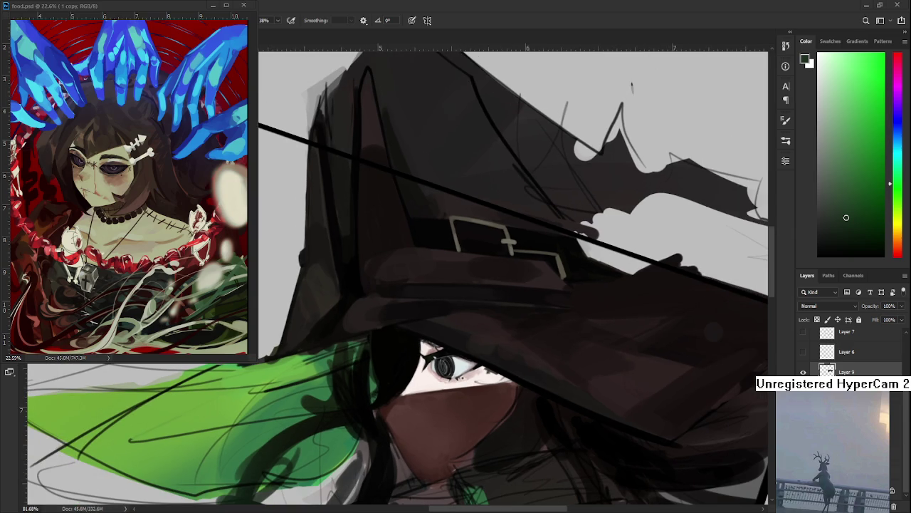
drag(412, 374, 403, 404)
alt+click(380, 371)
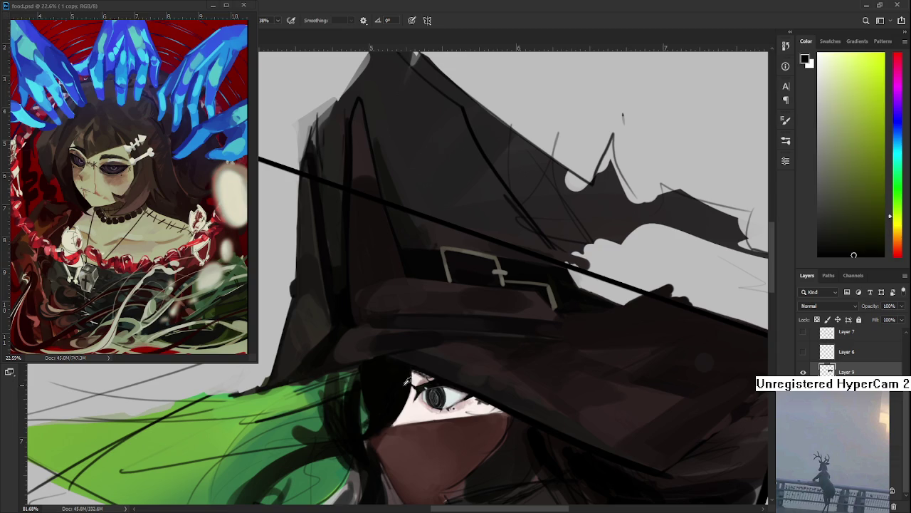
Sample dark red, near-black and red-brown colours from around the hair
alt+click(393, 429)
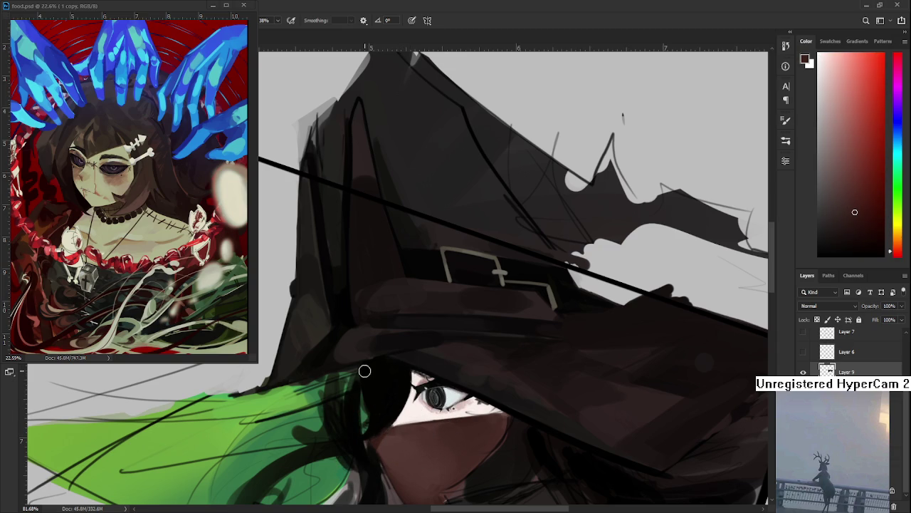
alt+click(376, 410)
drag(376, 410, 366, 406)
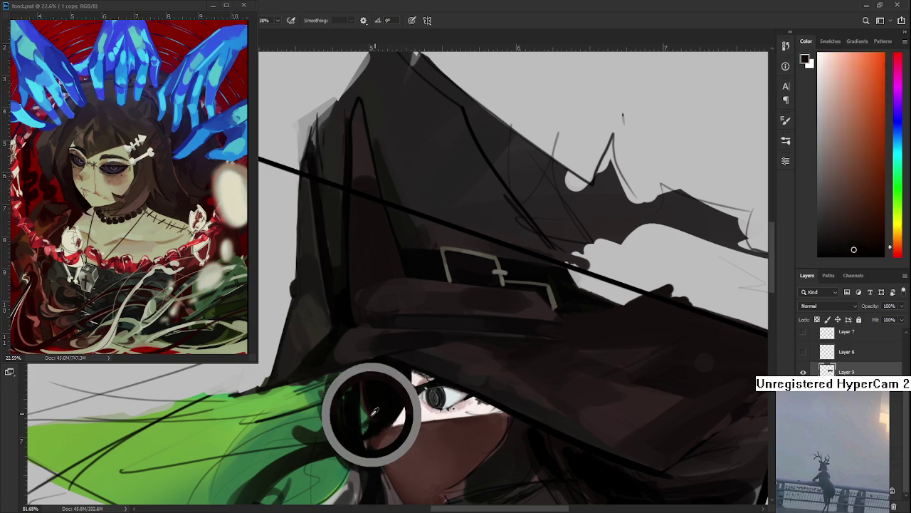
alt+click(376, 385)
alt+click(367, 380)
alt+click(391, 393)
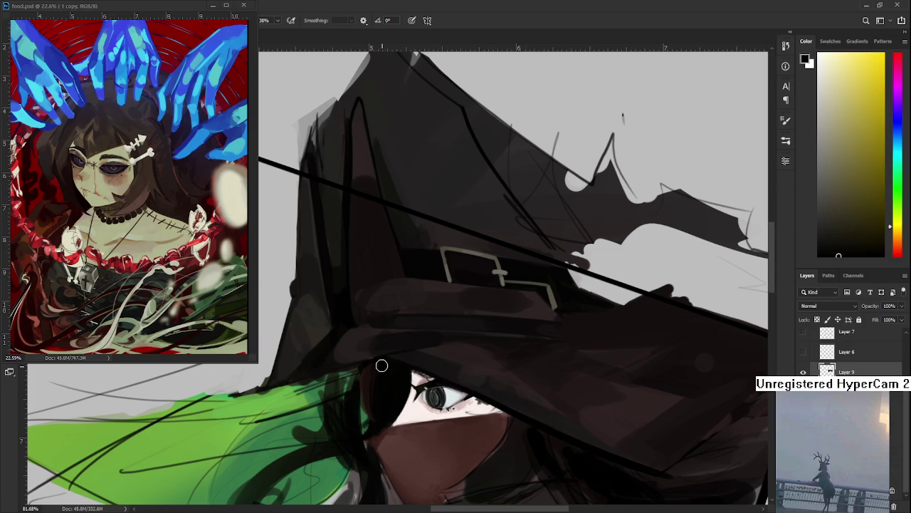
alt+click(390, 399)
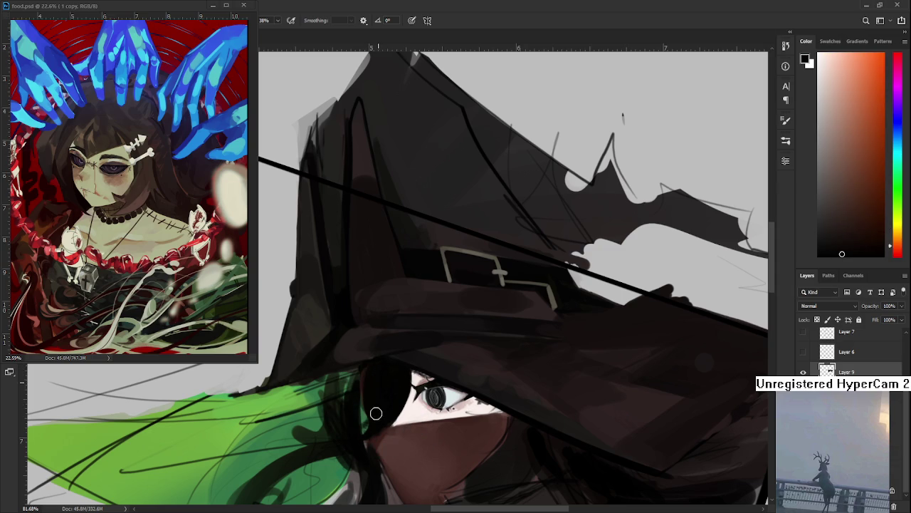
drag(373, 390, 378, 346)
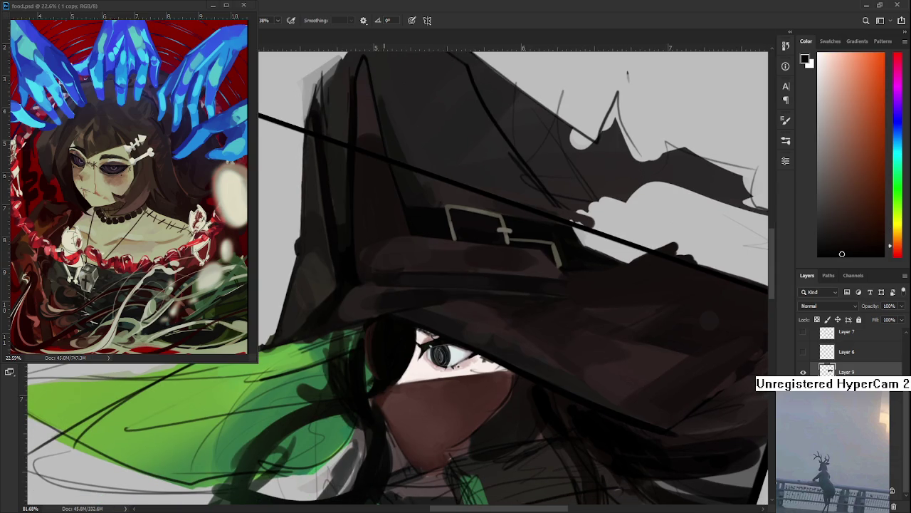
Paint the hair left of the eye solid black with the brush
key(e)
key(b)
alt+click(379, 356)
mouse_move(379, 356)
mouse_down()
mouse_move(376, 332)
mouse_move(378, 363)
mouse_move(397, 366)
mouse_move(382, 325)
mouse_up()
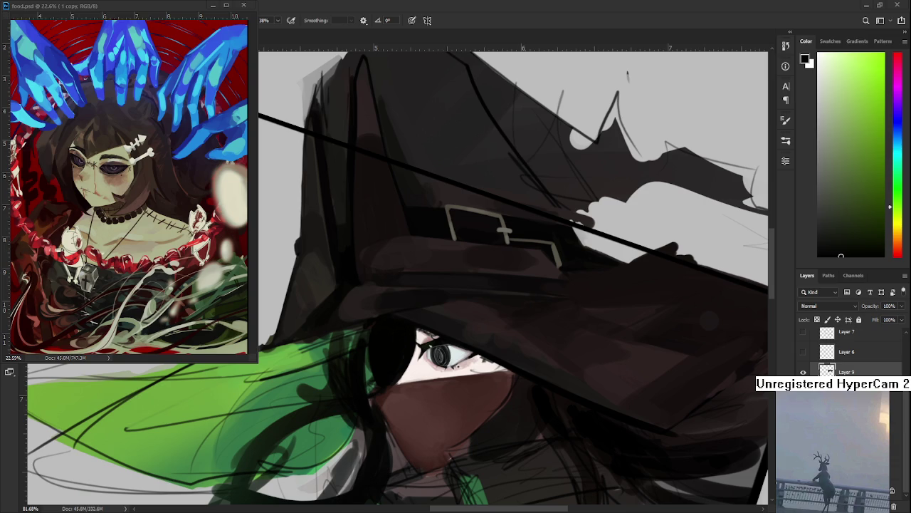
scroll(529, 321, down, 1)
scroll(478, 329, up, 2)
scroll(452, 342, up, 2)
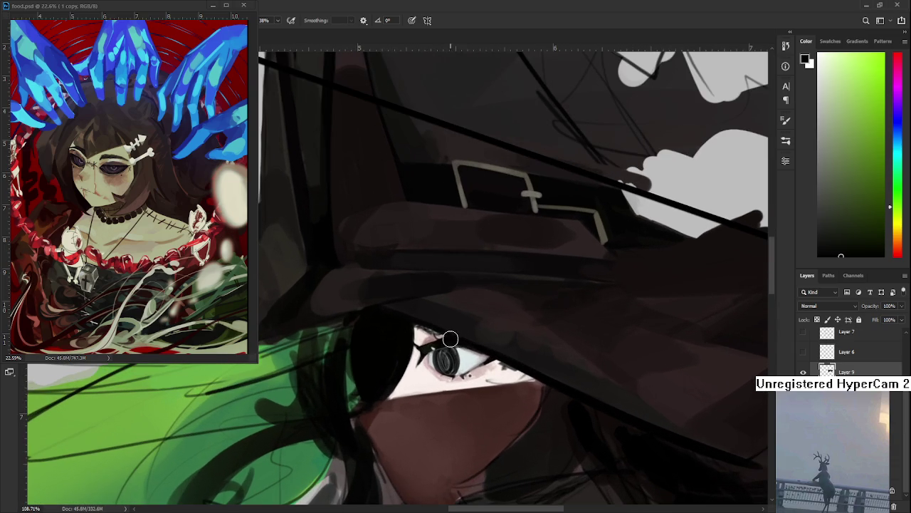
Try a light grey strand on the hair, then undo it
alt+click(378, 362)
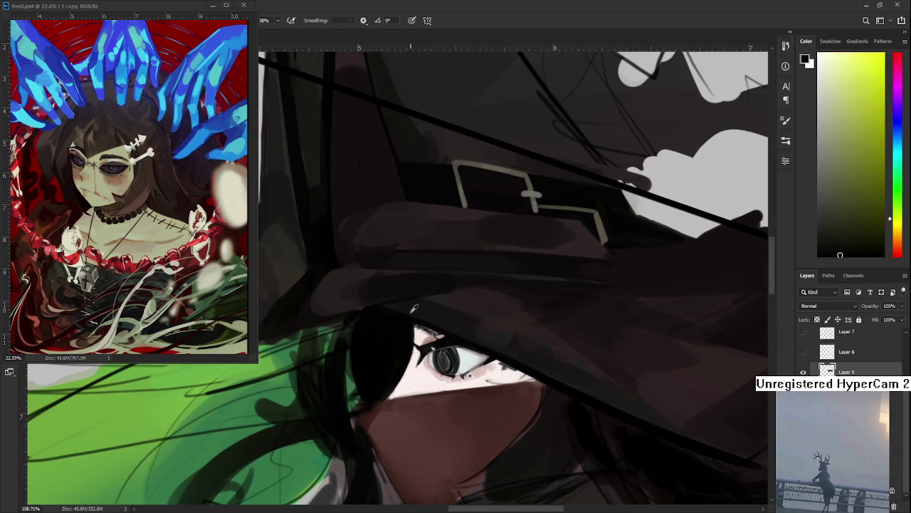
alt+click(450, 300)
drag(450, 299, 441, 307)
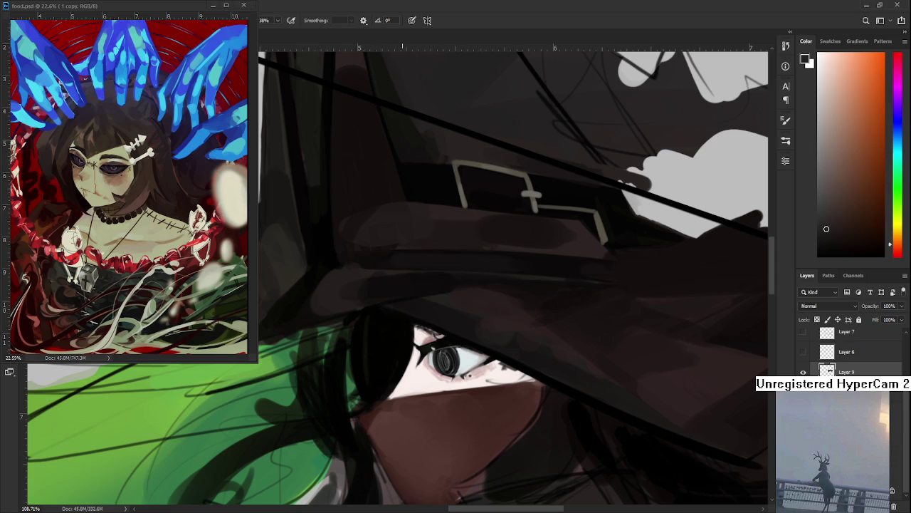
click(823, 177)
drag(371, 321, 380, 386)
key(ctrl+z)
Resample near-black and dark orange-brown colours from the hair
alt+click(372, 338)
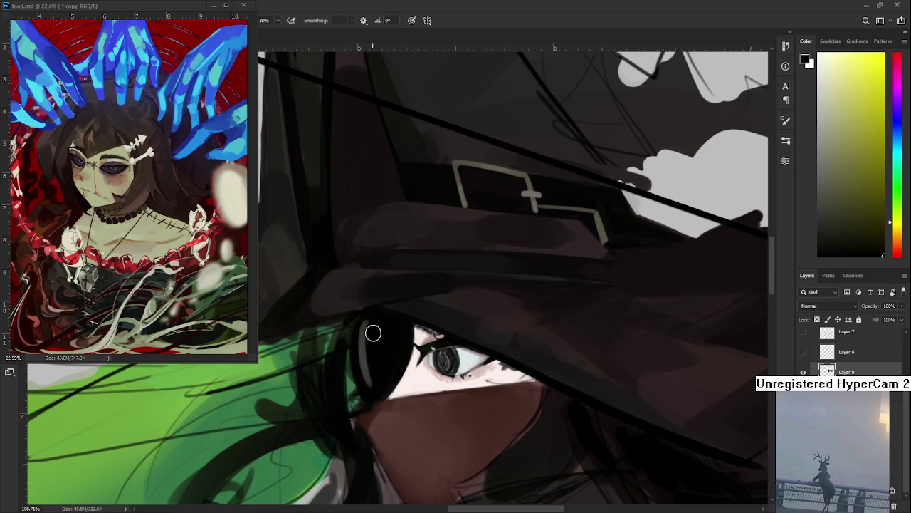
alt+click(373, 353)
alt+click(368, 375)
alt+click(366, 332)
alt+click(367, 356)
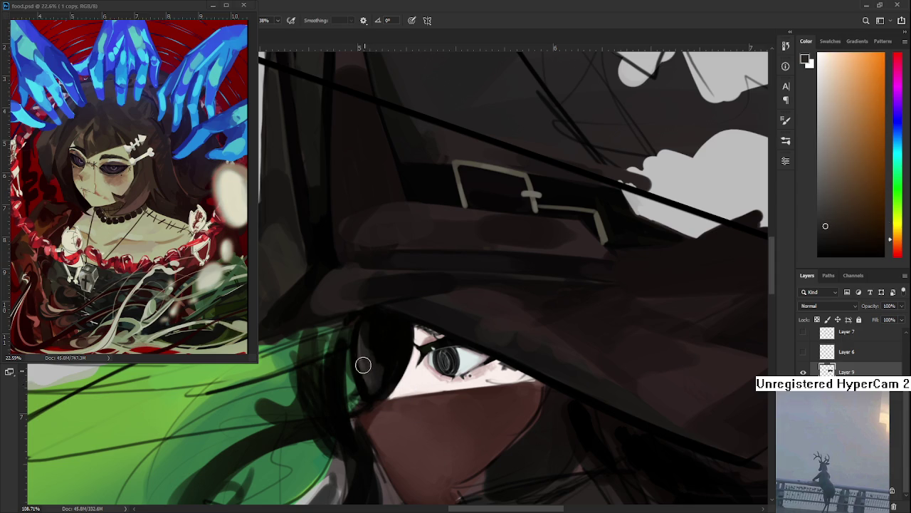
alt+click(381, 369)
alt+click(381, 368)
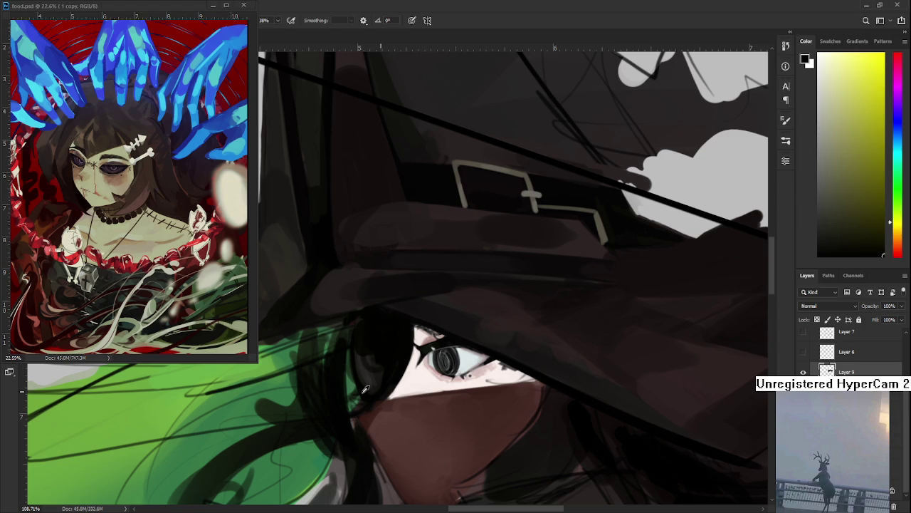
Resample dark orange-brown and yellowish hair colours near the eye
alt+click(360, 369)
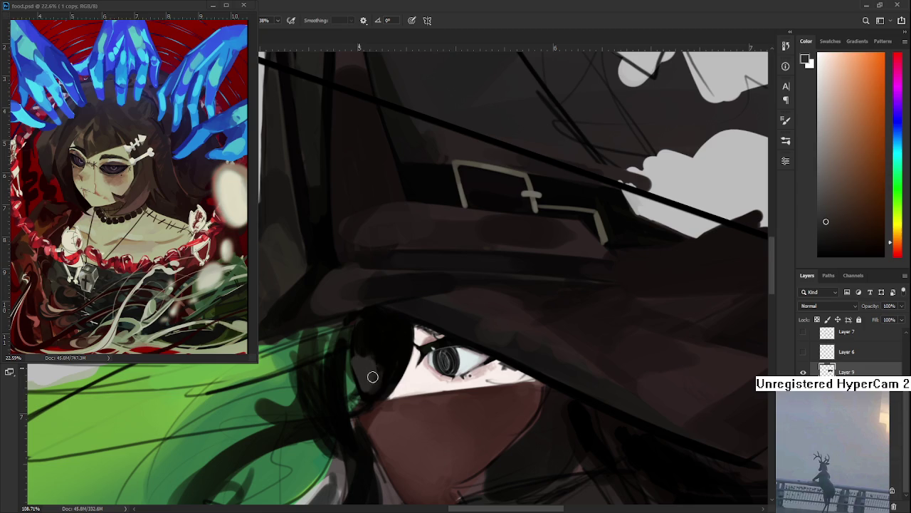
alt+click(371, 363)
alt+click(366, 361)
alt+click(369, 356)
alt+click(359, 375)
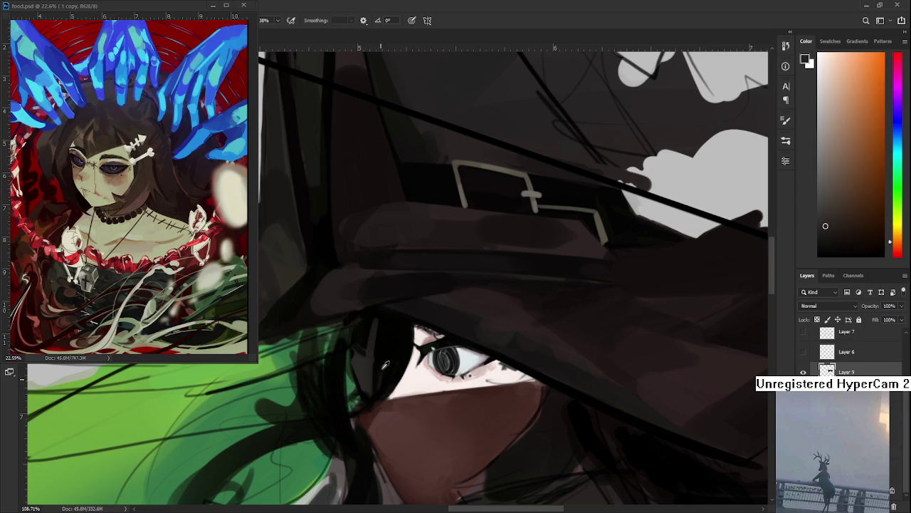
alt+click(383, 323)
Sample dark orange-brown and paint dark strands along the hair beside the eye
scroll(389, 323, down, 1)
alt+click(387, 320)
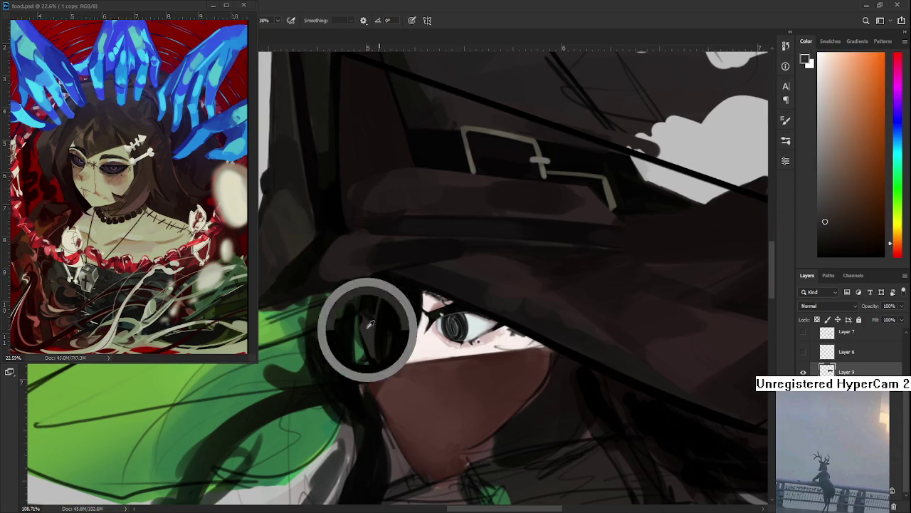
alt+click(369, 313)
alt+click(369, 342)
drag(410, 289, 377, 365)
alt+click(399, 318)
drag(408, 309, 390, 352)
Sample orange-brown and near-black yellowish colours from the hair
alt+click(401, 341)
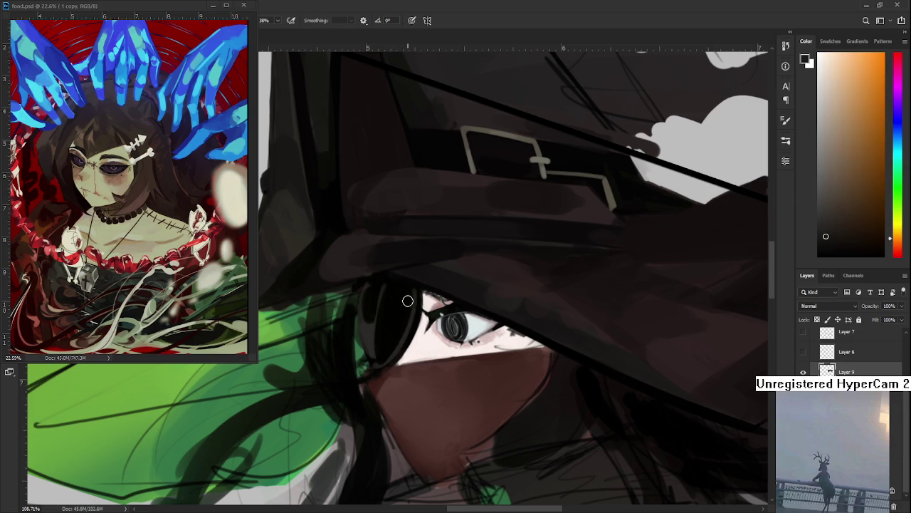
alt+click(405, 310)
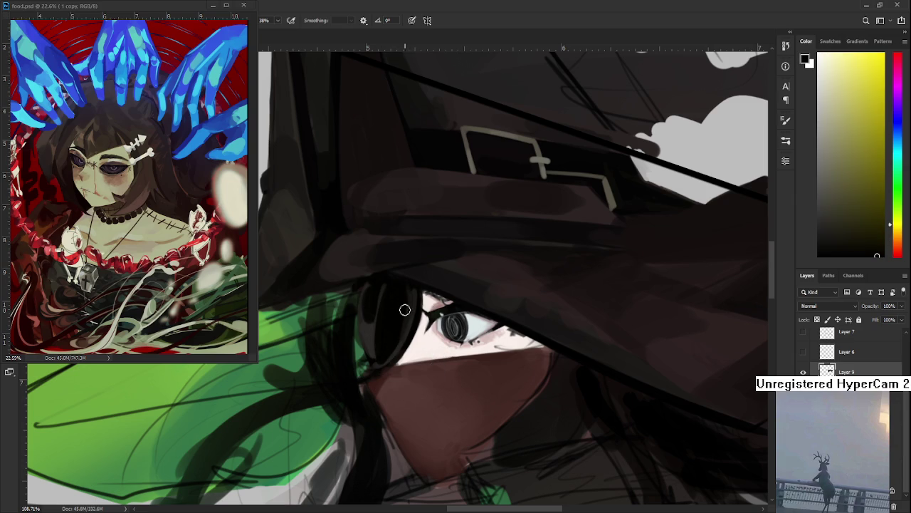
alt+click(369, 347)
alt+click(377, 347)
alt+click(370, 342)
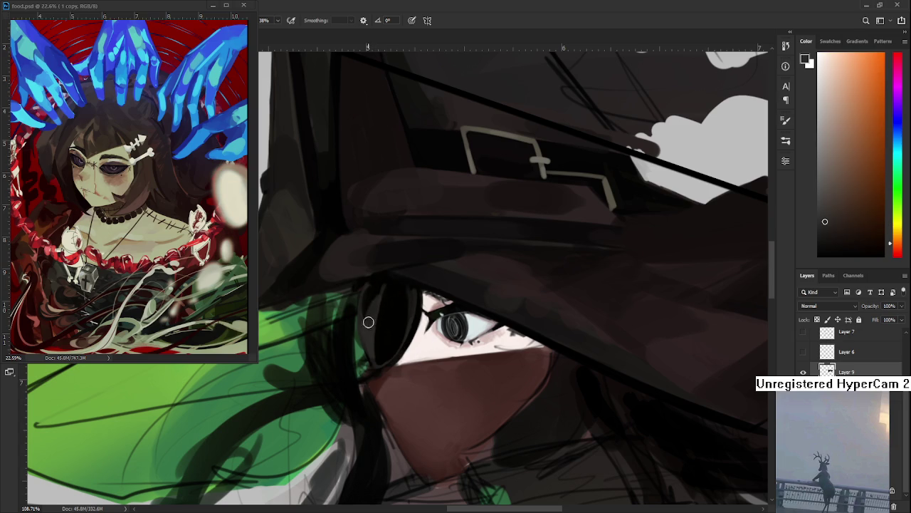
alt+click(388, 291)
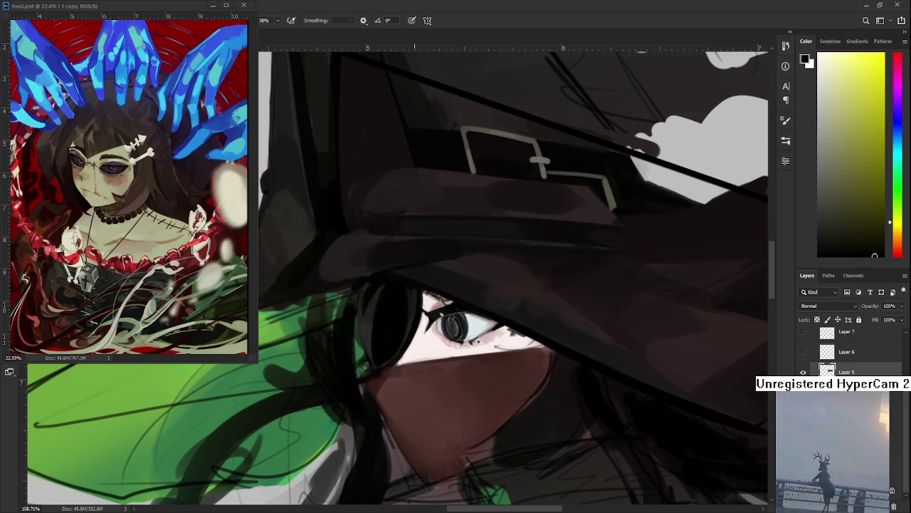
scroll(379, 363, down, 5)
scroll(433, 284, up, 4)
Paint the hair strand beside the eye solid black
alt+click(399, 302)
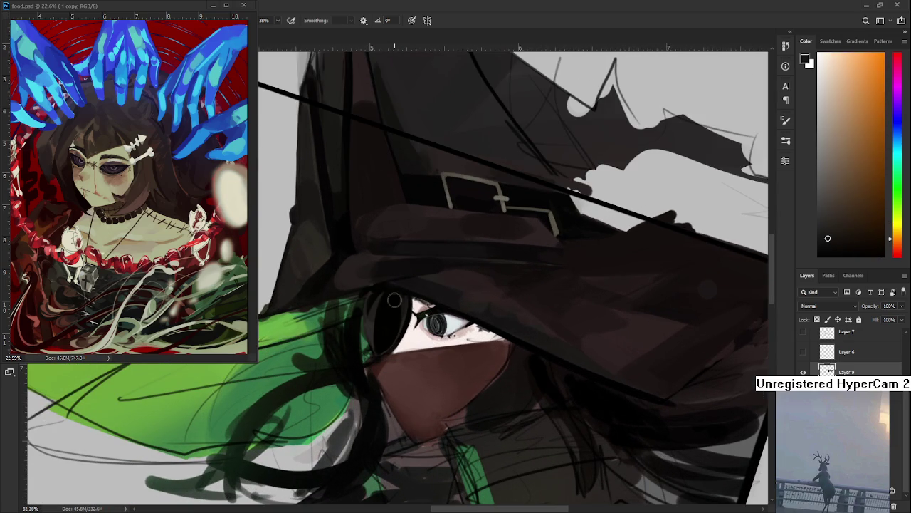
alt+click(384, 331)
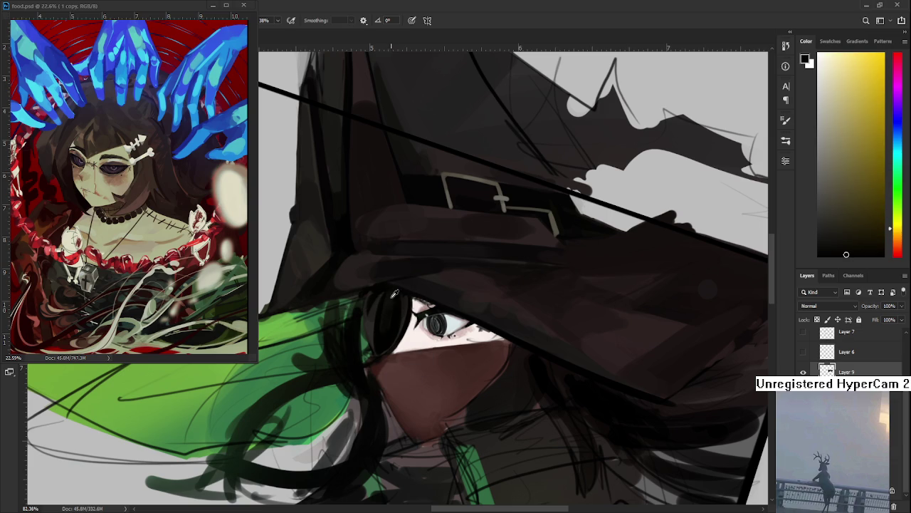
alt+click(377, 350)
alt+click(389, 295)
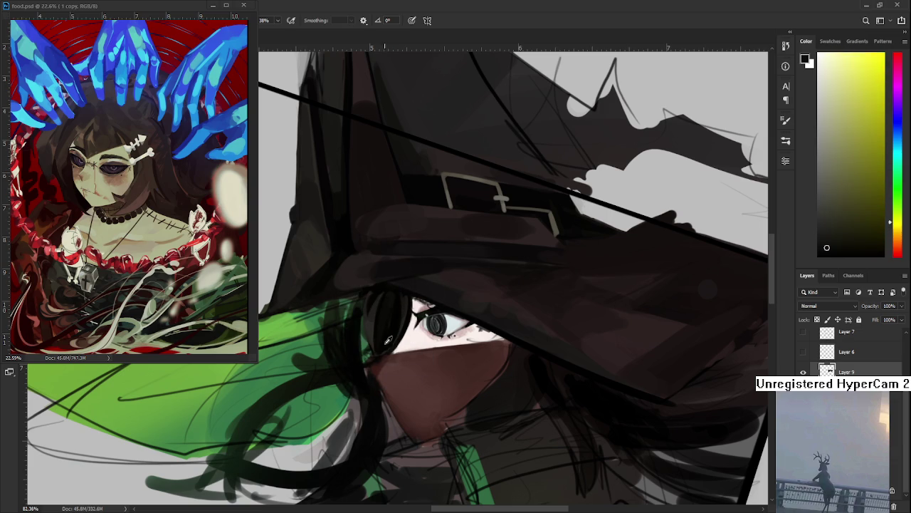
alt+click(381, 299)
drag(381, 299, 374, 313)
alt+click(373, 326)
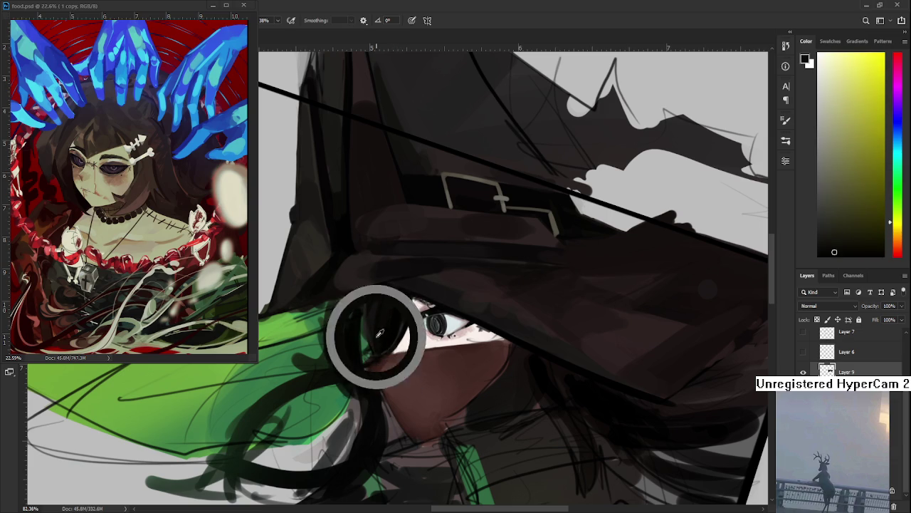
Paint the dark area beside the eye black
drag(413, 337, 423, 344)
alt+click(376, 295)
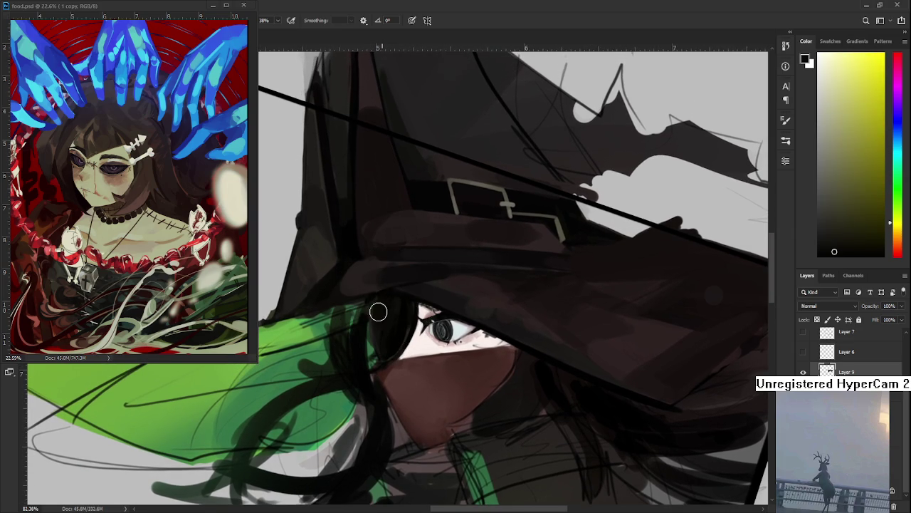
alt+click(396, 333)
drag(399, 335, 386, 356)
Sample dark brown and green shades, then zoom out to view the whole canvas
alt+click(383, 308)
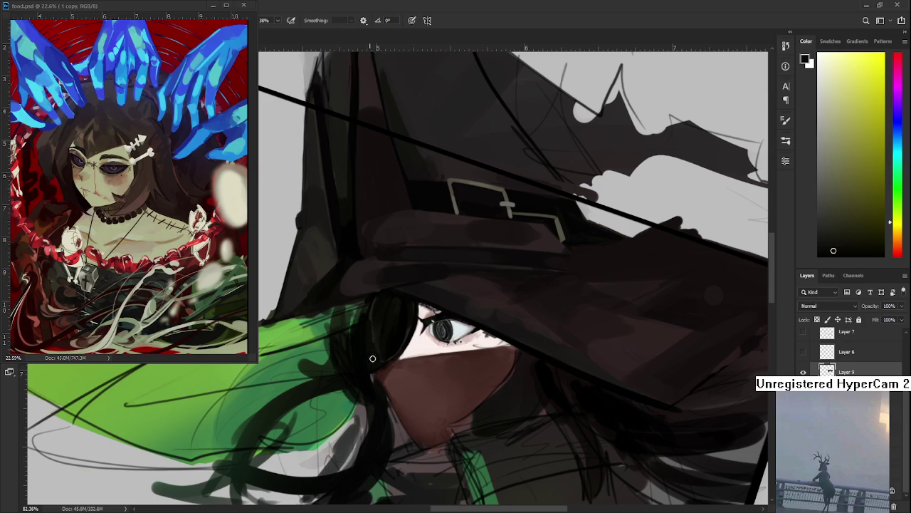
alt+click(374, 309)
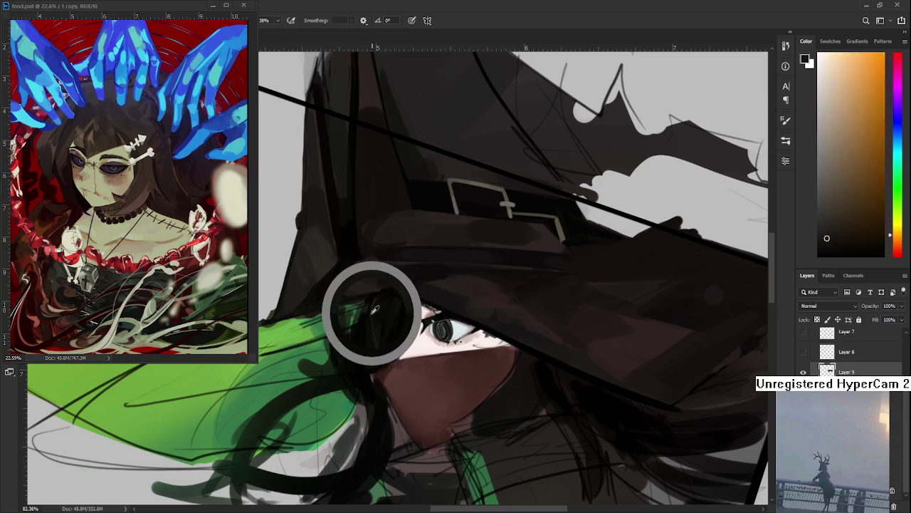
alt+click(373, 356)
alt+click(372, 341)
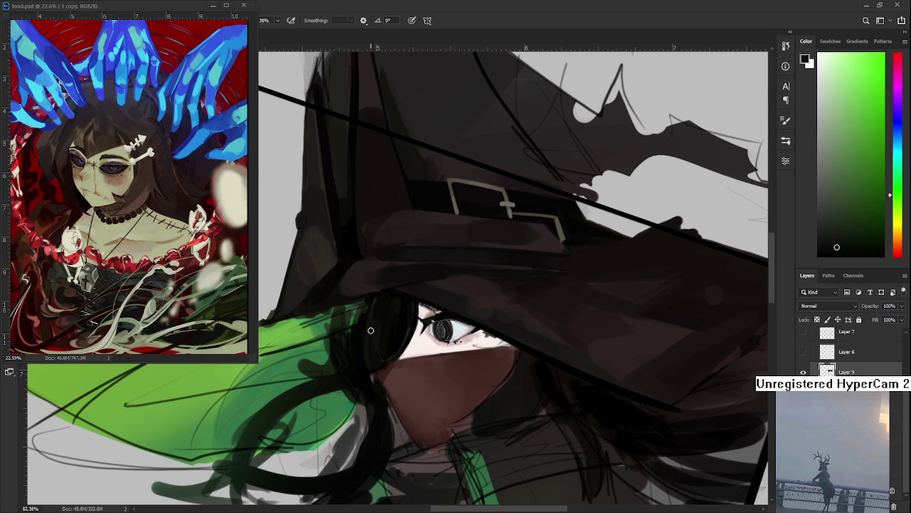
scroll(381, 358, down, 5)
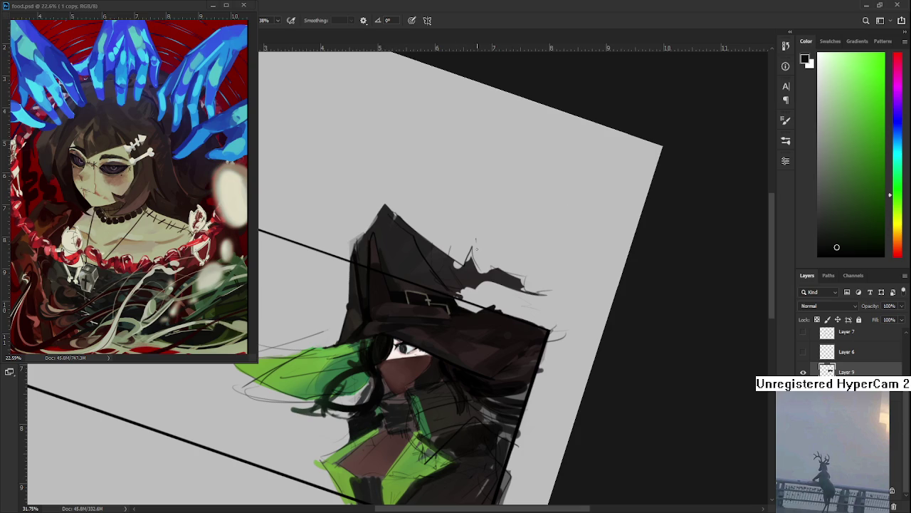
Paint light and darker green strokes along the hair edge beside the eye
scroll(372, 362, up, 2)
scroll(371, 363, up, 2)
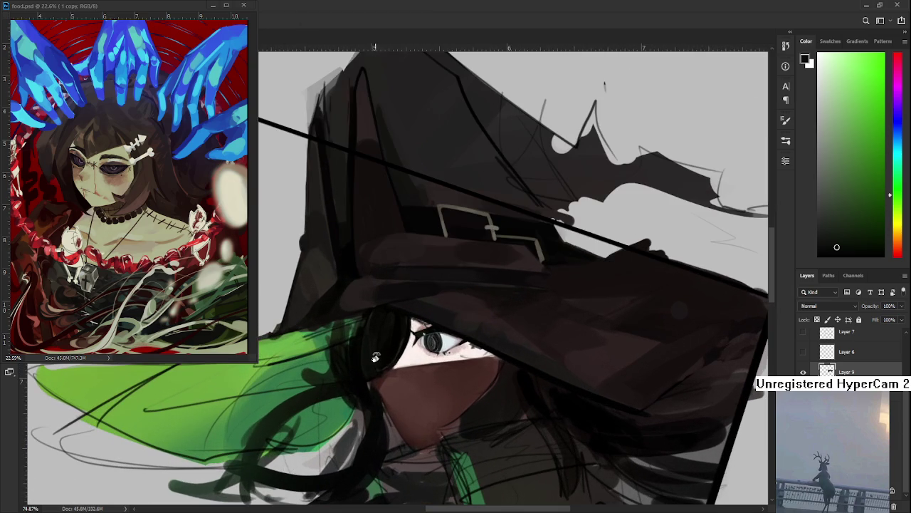
scroll(370, 365, up, 1)
alt+click(293, 372)
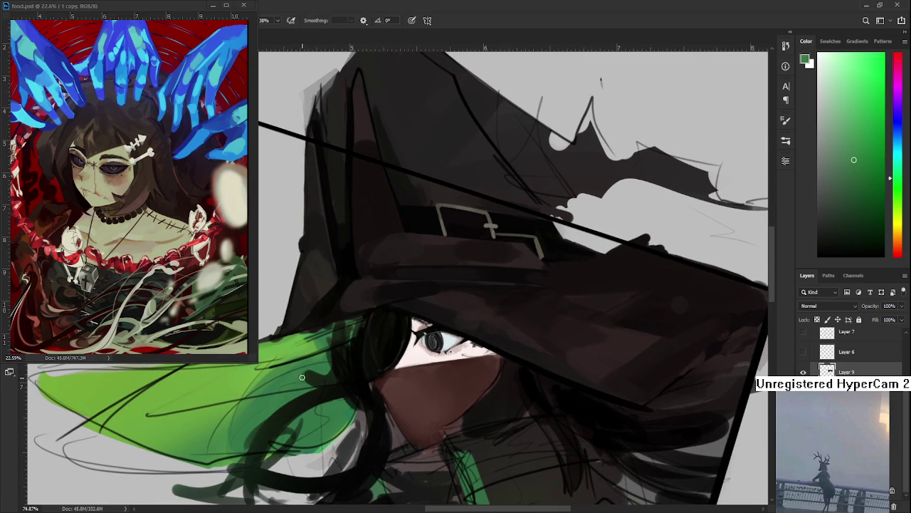
mouse_move(329, 380)
mouse_down()
mouse_move(332, 336)
mouse_move(337, 378)
mouse_move(342, 333)
mouse_move(347, 381)
mouse_move(353, 337)
mouse_move(356, 384)
mouse_move(359, 324)
mouse_move(338, 336)
mouse_move(346, 385)
mouse_move(349, 327)
mouse_move(351, 381)
mouse_move(349, 329)
mouse_move(346, 346)
mouse_up()
alt+click(355, 328)
drag(357, 322, 355, 372)
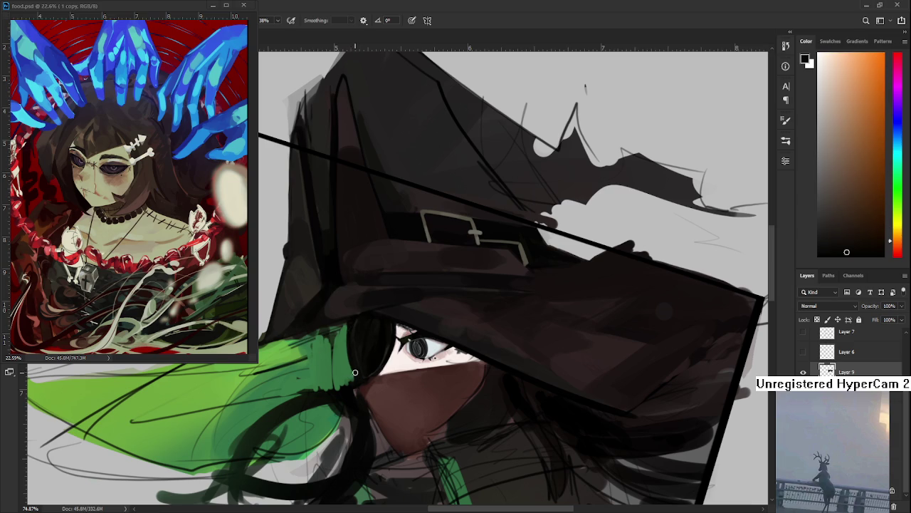
Draw a thin near-black line along the eye's left edge
alt+click(359, 365)
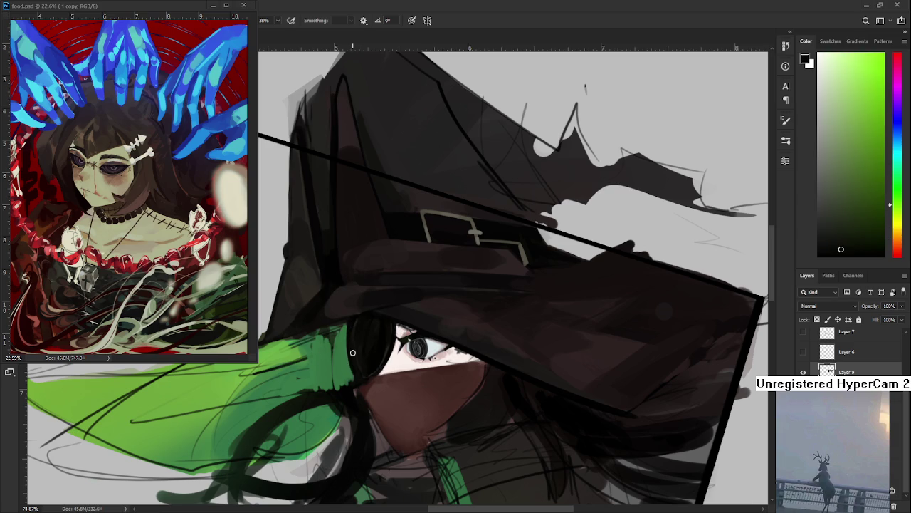
alt+click(356, 376)
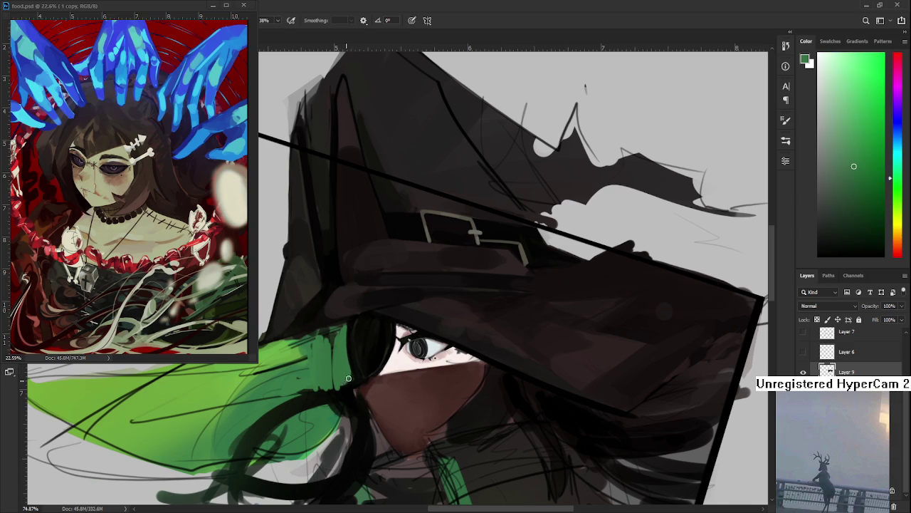
drag(342, 346, 395, 319)
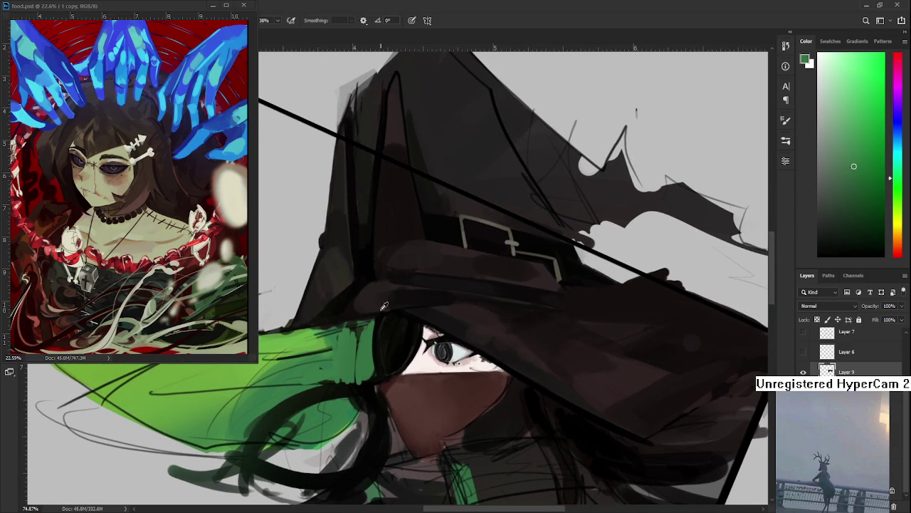
alt+click(385, 325)
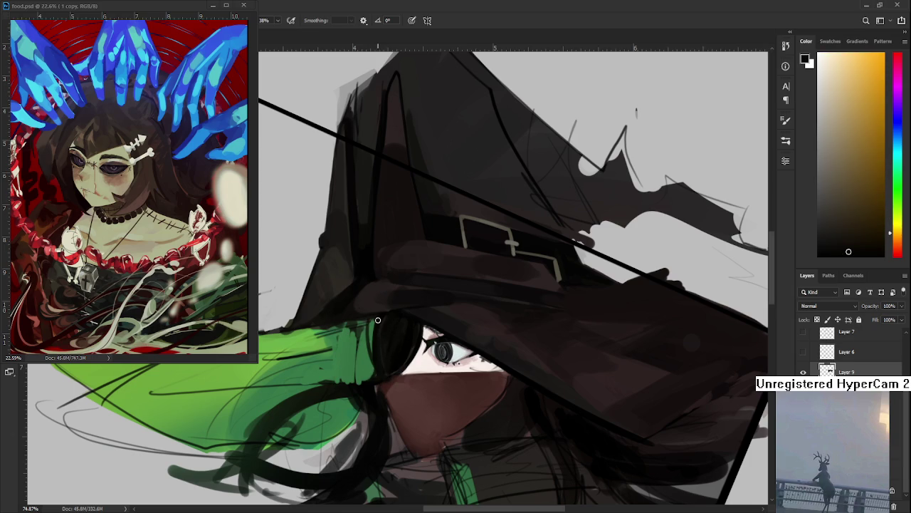
drag(372, 329, 371, 353)
Add a light pink touch to the upper eyelid
drag(399, 323, 427, 334)
scroll(398, 323, down, 4)
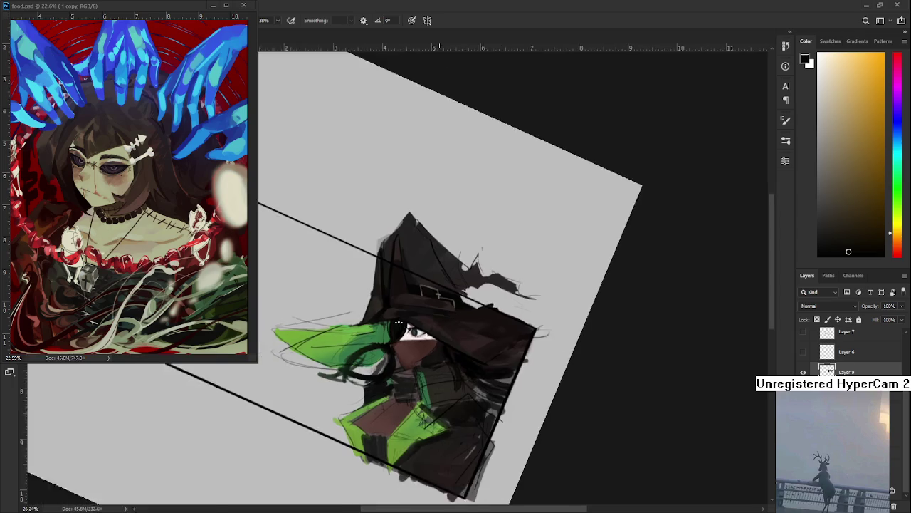
scroll(398, 322, up, 3)
scroll(398, 322, up, 3)
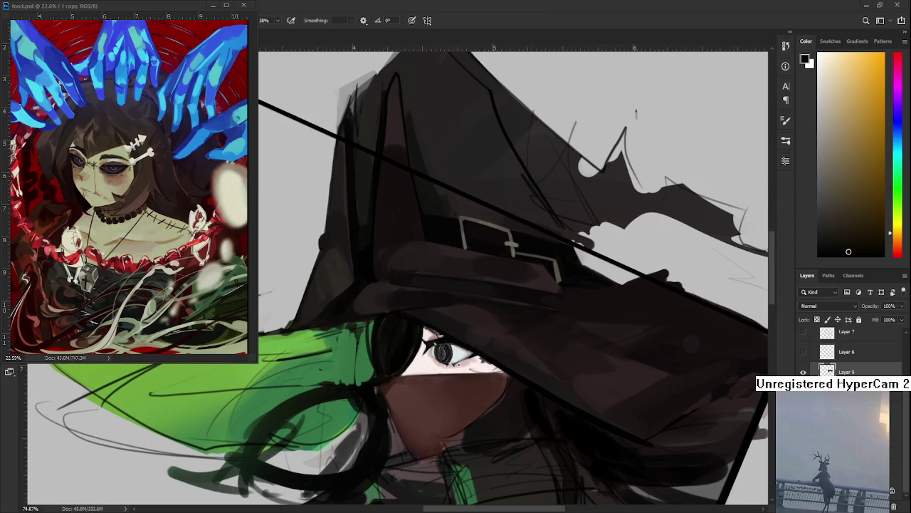
scroll(405, 320, up, 1)
scroll(406, 319, up, 1)
scroll(413, 321, up, 1)
scroll(399, 328, up, 1)
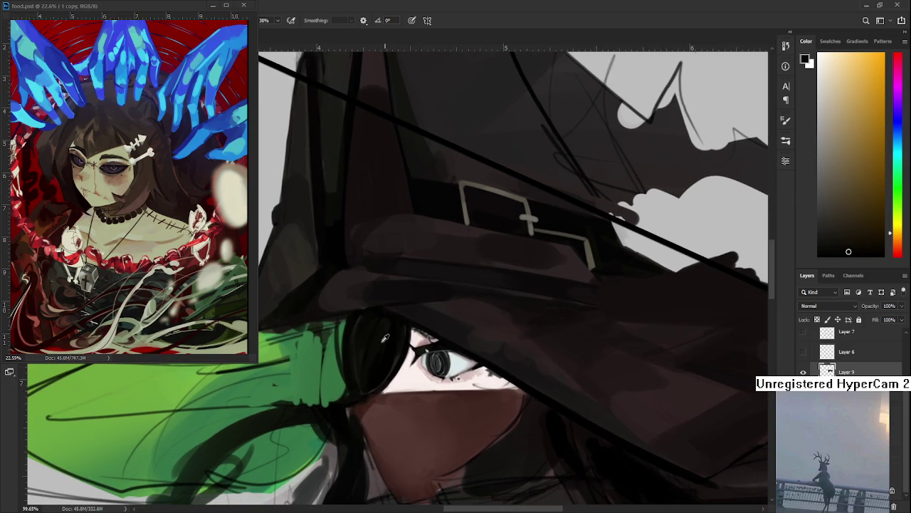
alt+click(399, 367)
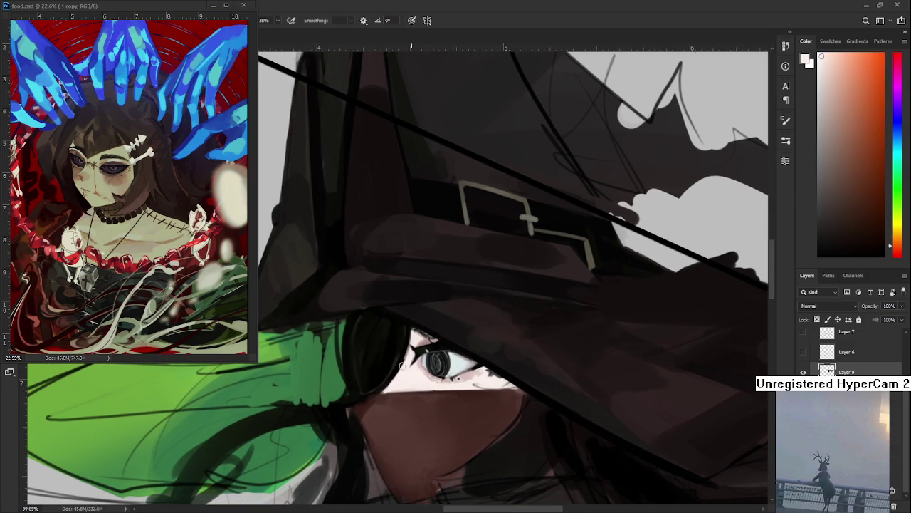
alt+click(409, 337)
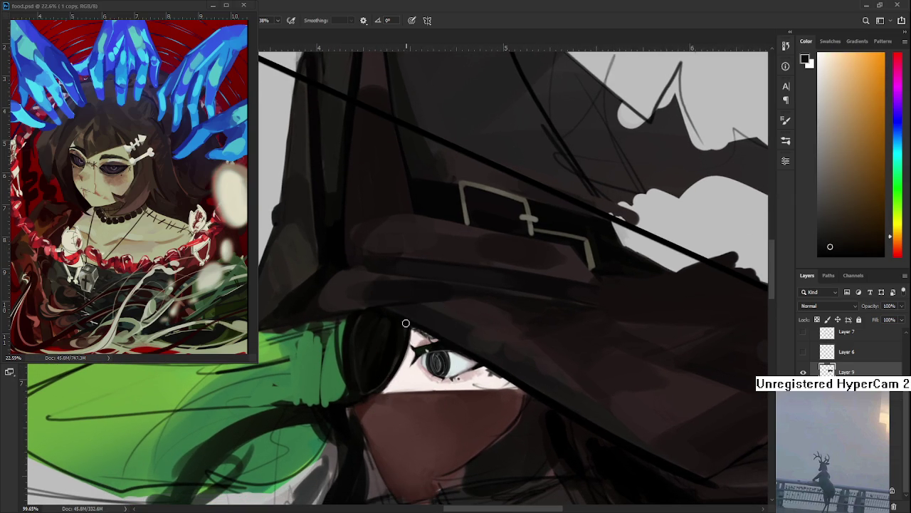
alt+click(419, 340)
drag(418, 331, 422, 334)
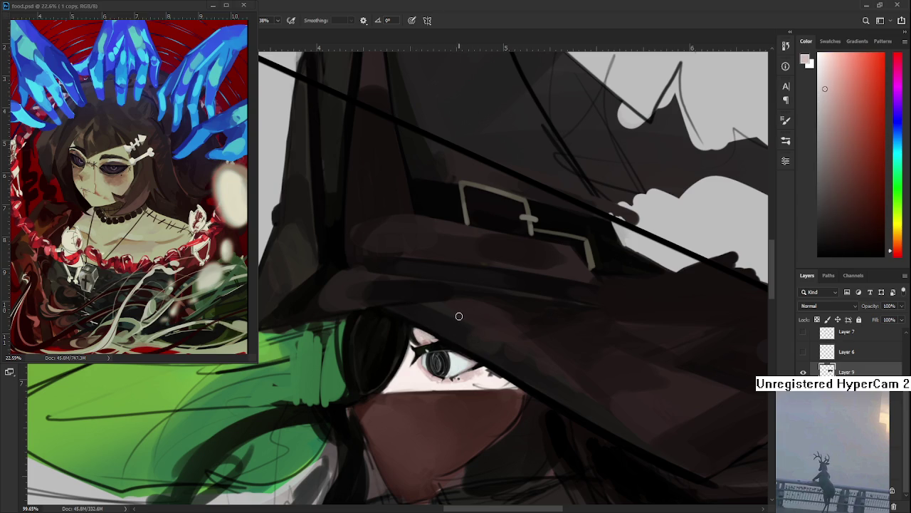
Darken the hair edge beside the green hair and just left of the eye
scroll(372, 332, up, 1)
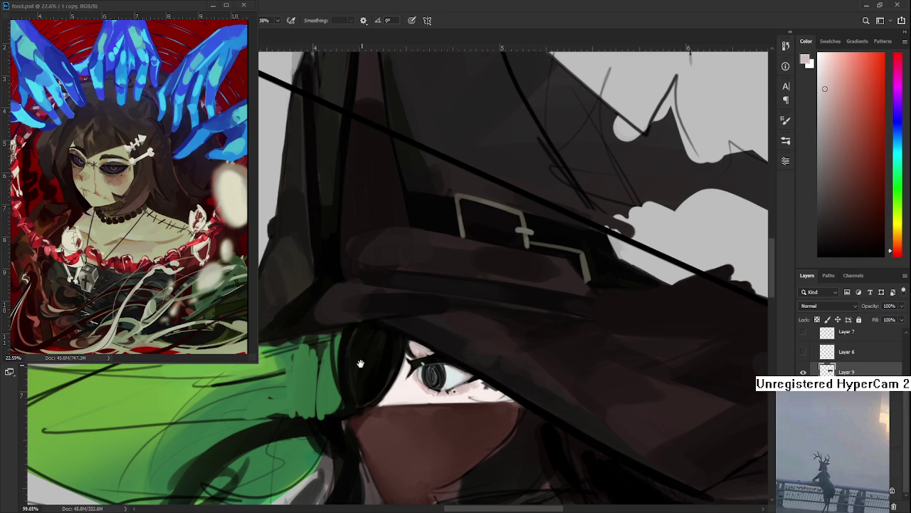
alt+click(366, 324)
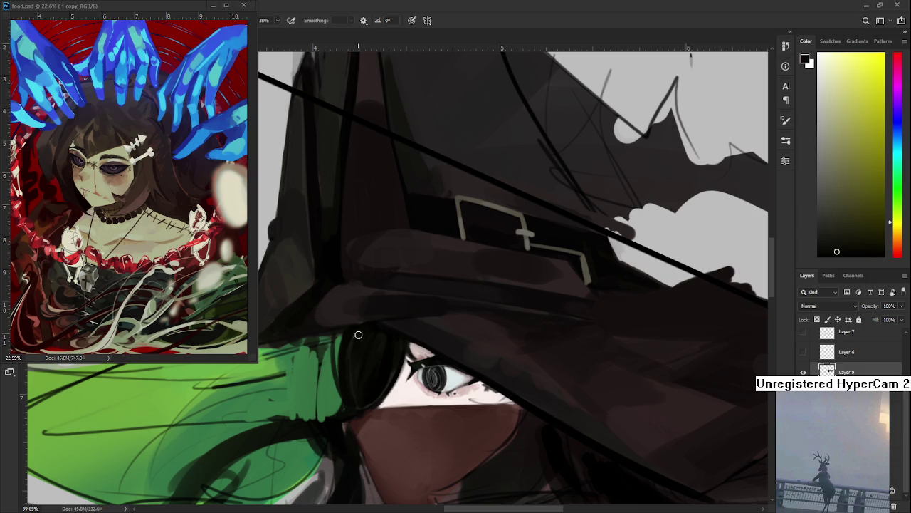
drag(347, 331, 346, 394)
alt+click(378, 370)
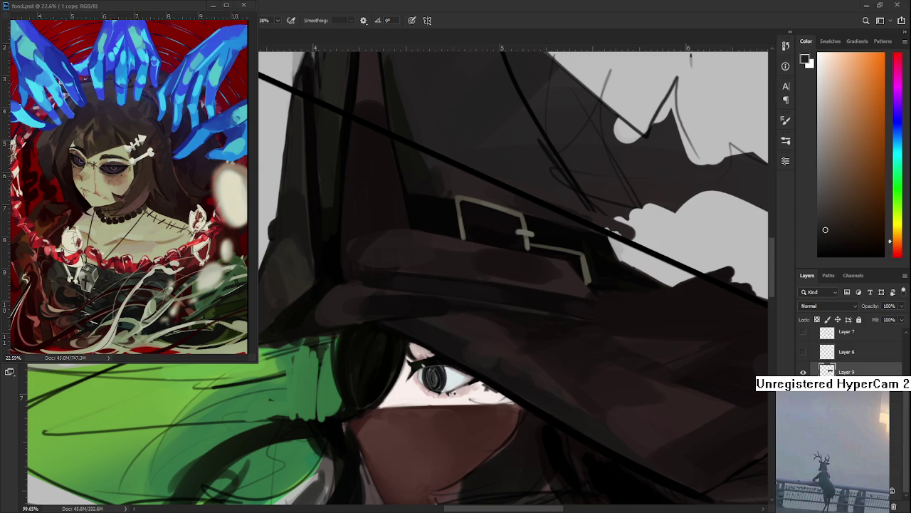
alt+click(364, 405)
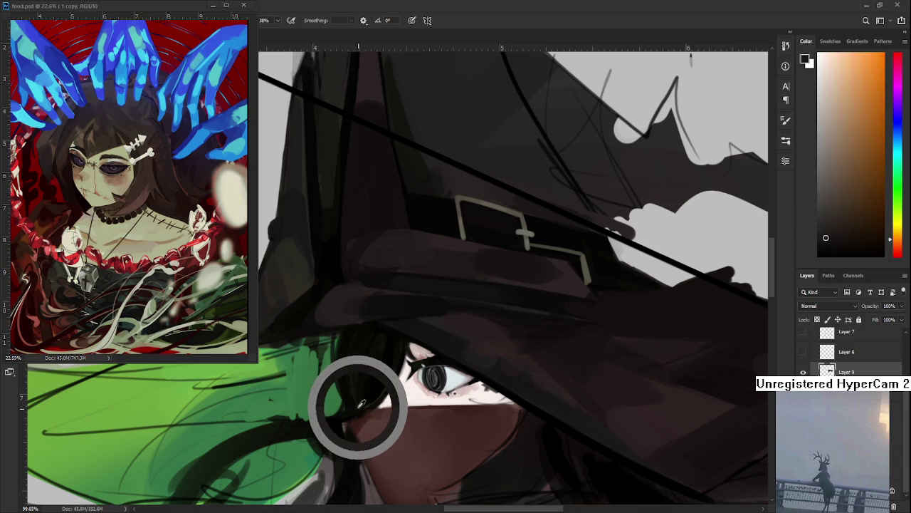
drag(368, 380, 359, 396)
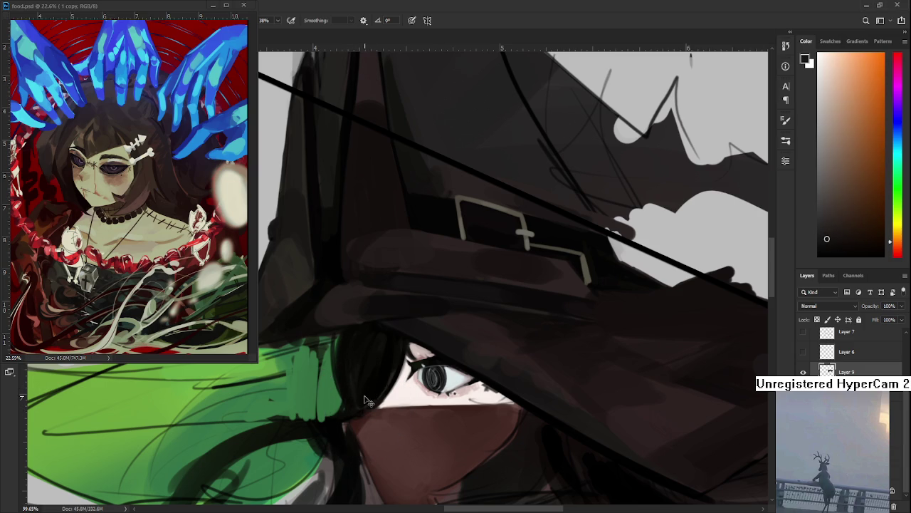
Sample dark yellow, orange and brown tones from around the eye
alt+click(367, 382)
alt+click(393, 375)
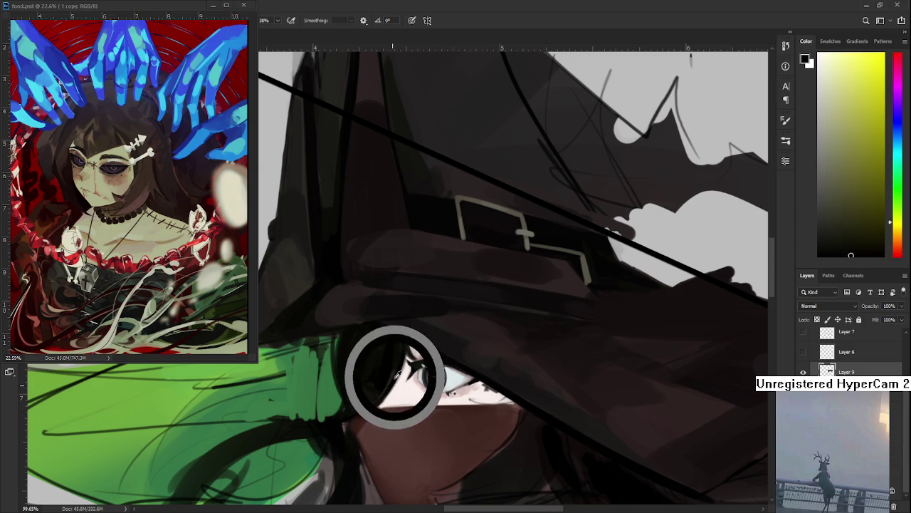
alt+click(368, 394)
alt+click(388, 382)
alt+click(390, 377)
alt+click(392, 369)
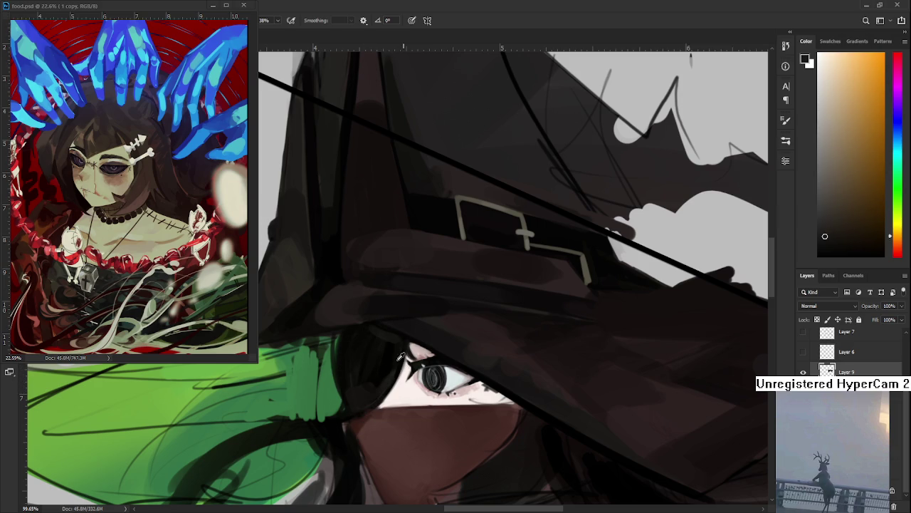
alt+click(392, 359)
alt+click(390, 362)
alt+click(387, 378)
alt+click(385, 361)
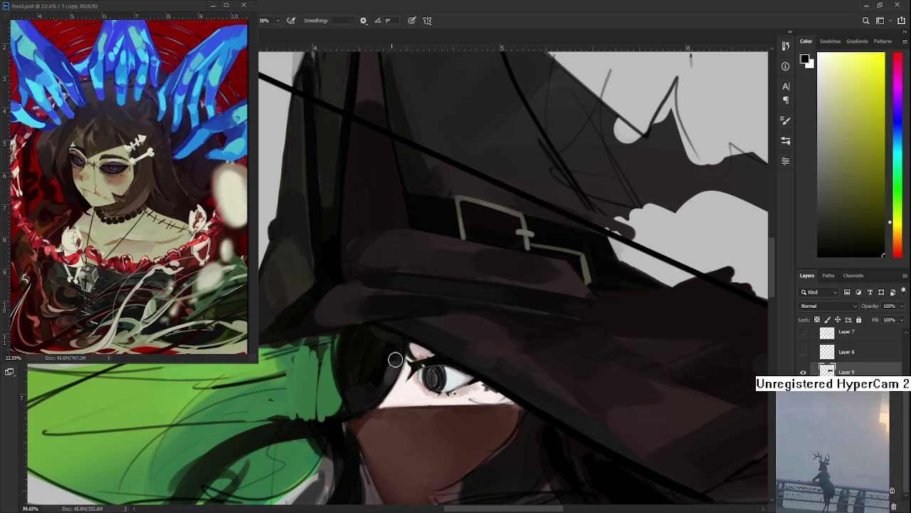
alt+click(383, 386)
alt+click(397, 362)
alt+click(405, 350)
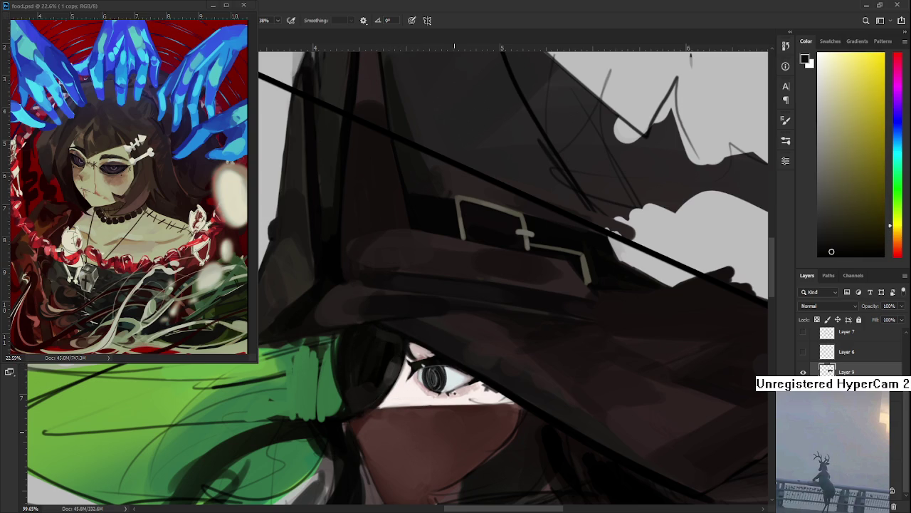
Check the whole drawing, then pick darker orange-brown tones beside the eye
drag(472, 373, 460, 374)
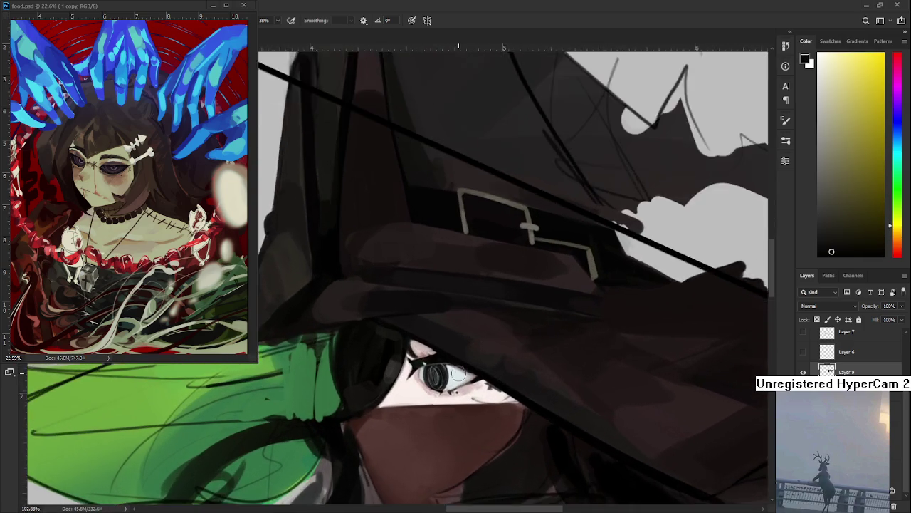
scroll(458, 374, up, 1)
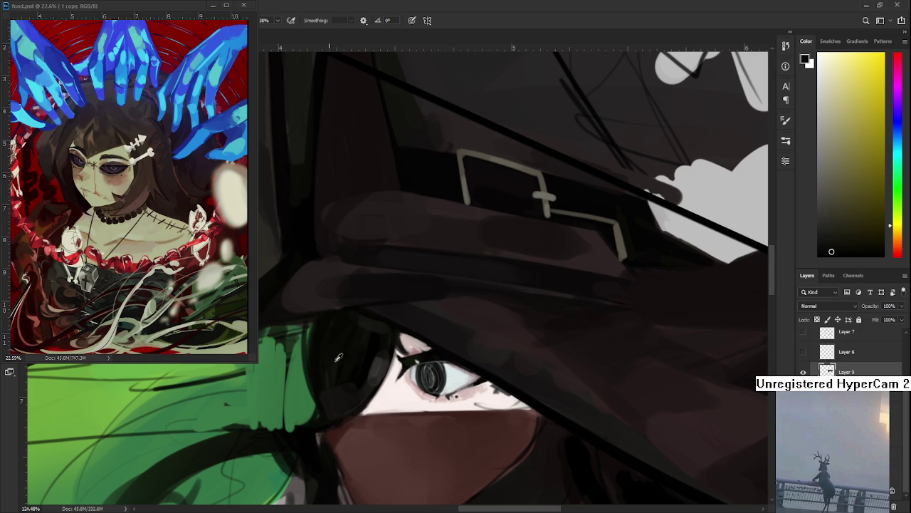
alt+click(366, 348)
alt+click(379, 358)
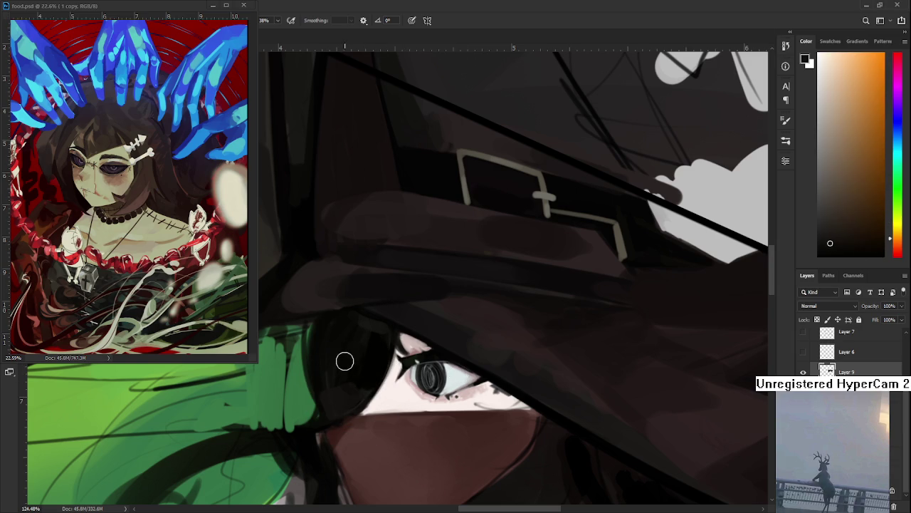
alt+click(359, 365)
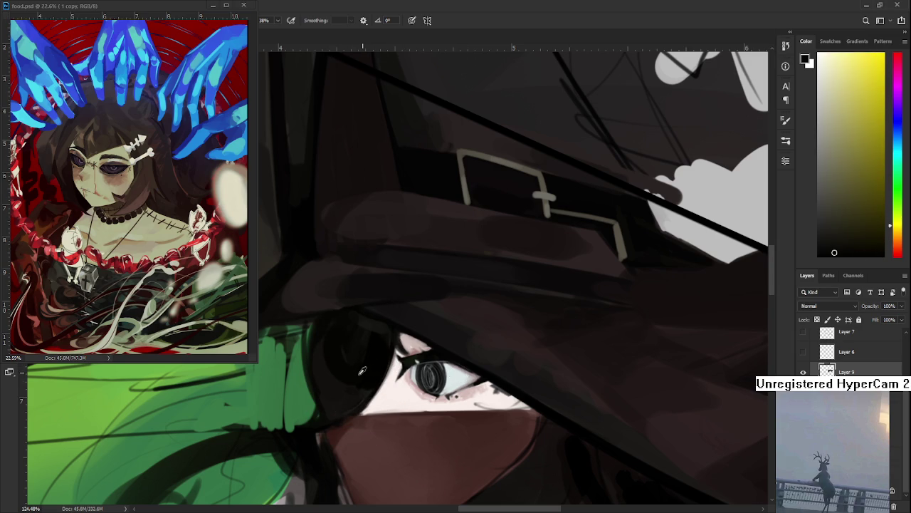
alt+click(348, 366)
alt+click(332, 383)
alt+click(348, 363)
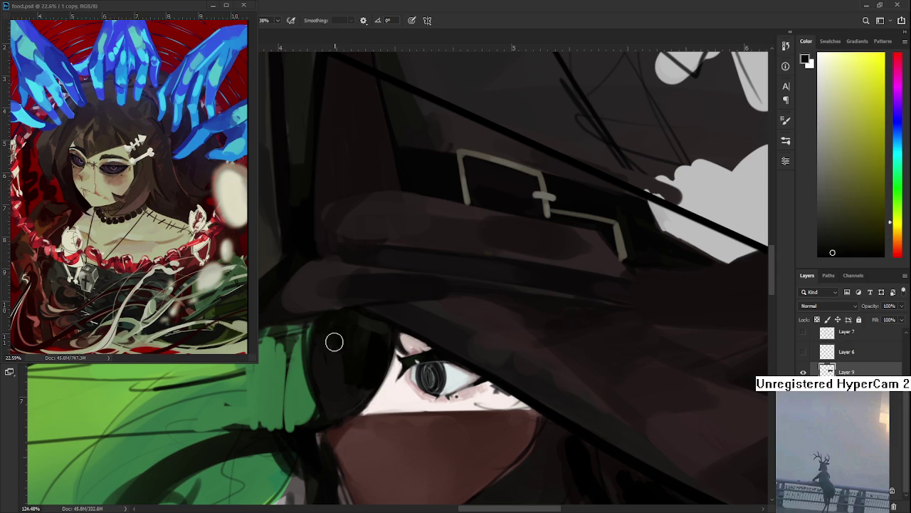
scroll(428, 314, down, 3)
scroll(433, 312, down, 3)
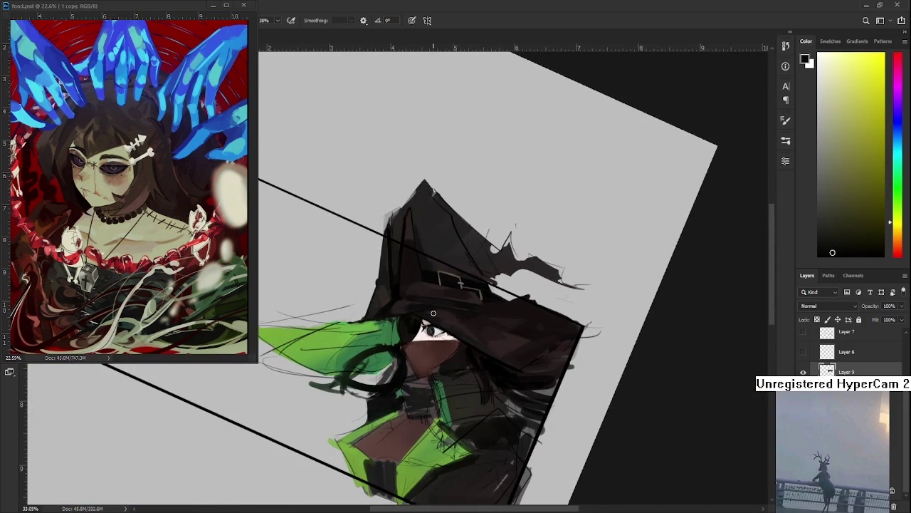
Sample a near-black from the hat and stroke it down the green hair
scroll(429, 317, up, 1)
scroll(429, 317, up, 1)
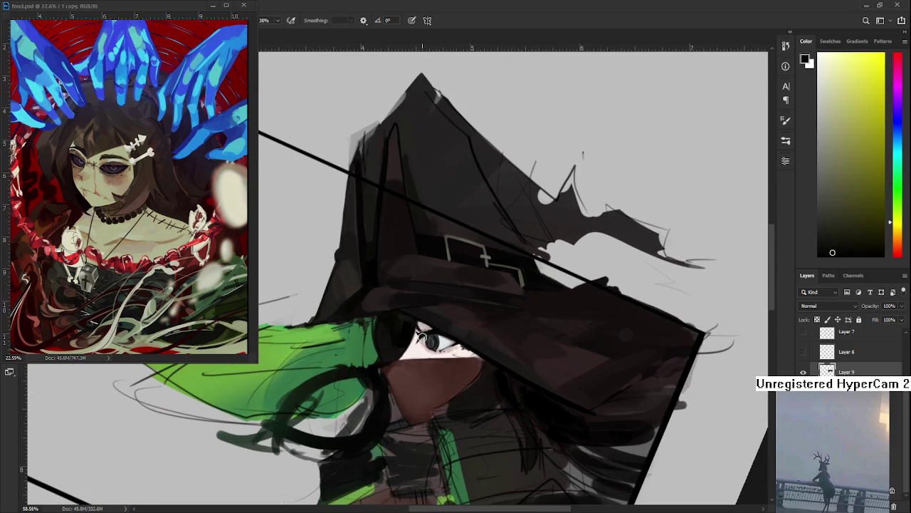
scroll(421, 338, up, 1)
scroll(409, 363, up, 1)
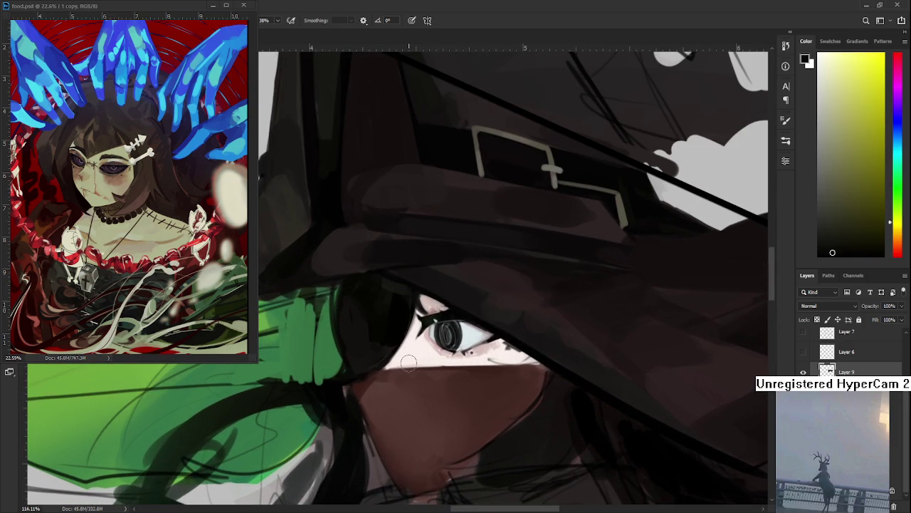
scroll(408, 363, down, 1)
scroll(409, 362, down, 1)
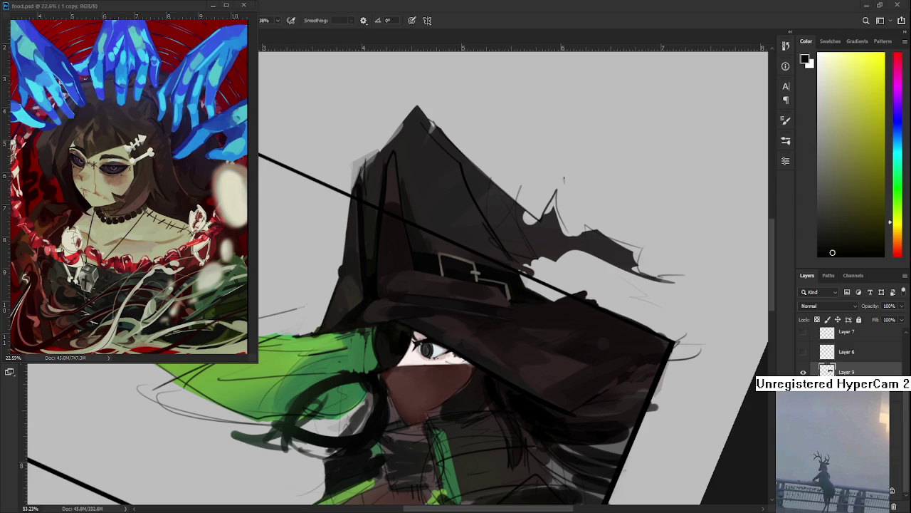
scroll(402, 348, up, 3)
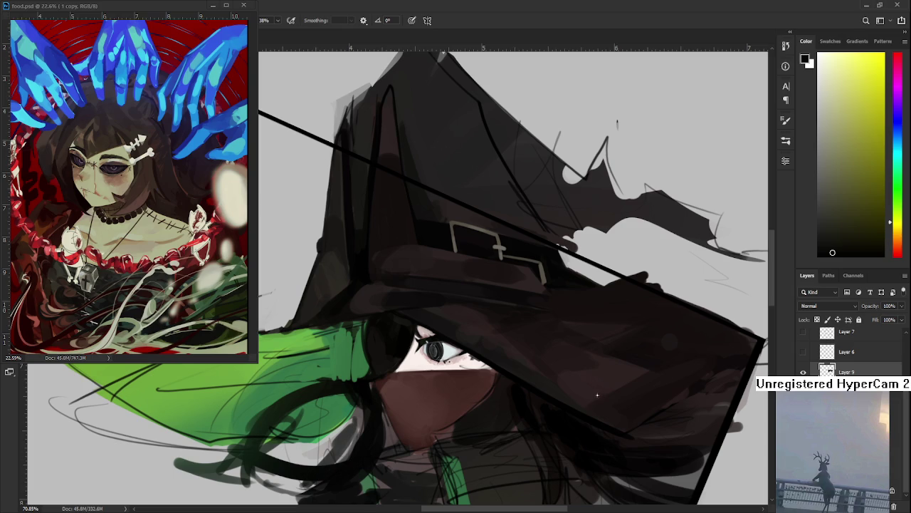
alt+click(378, 329)
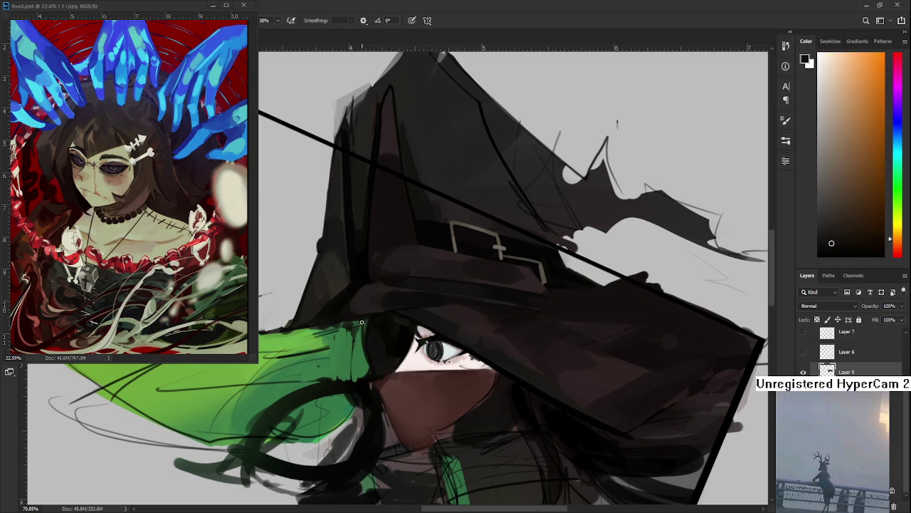
alt+click(362, 384)
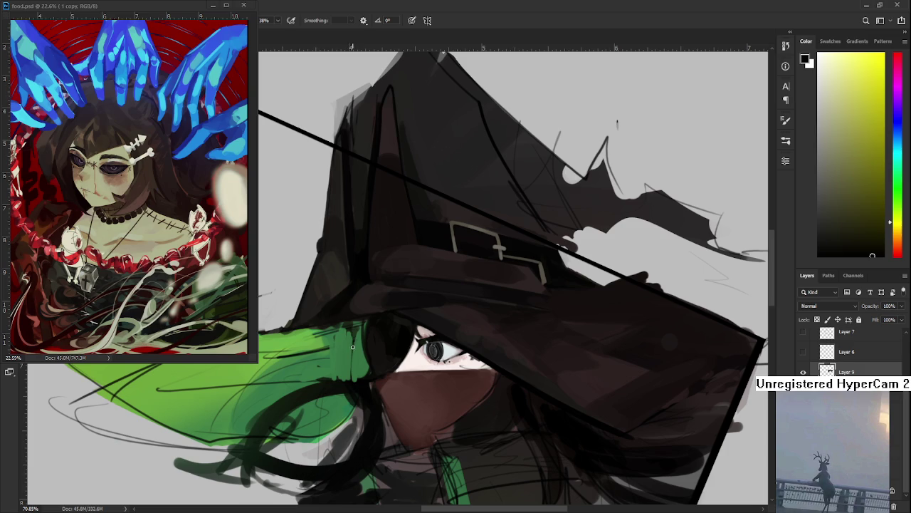
drag(349, 339, 360, 389)
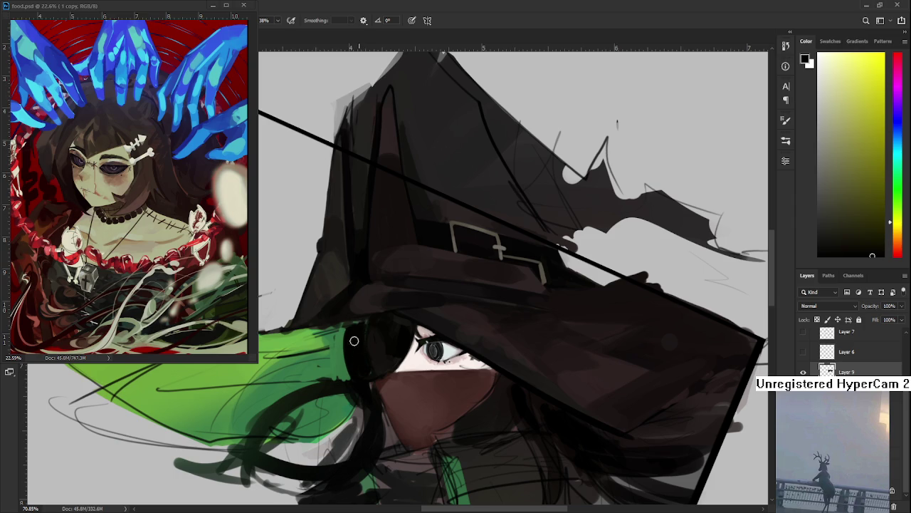
scroll(370, 321, down, 5)
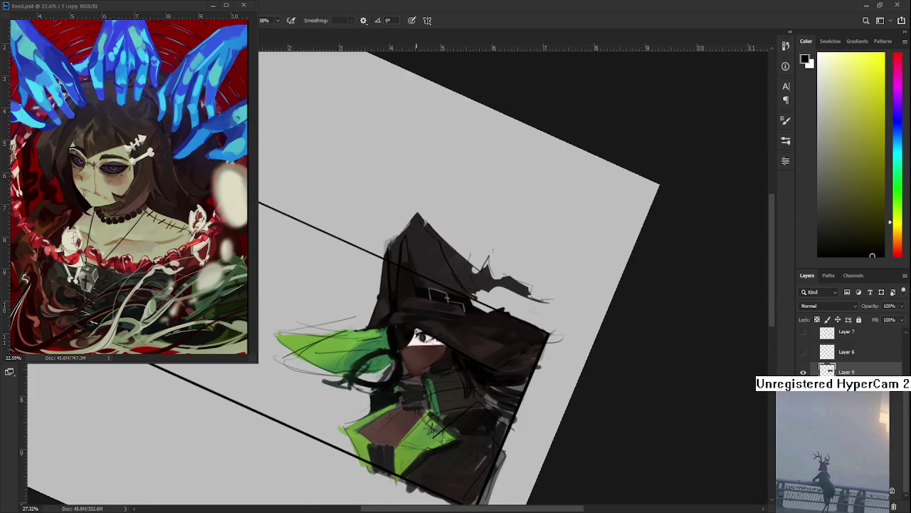
Trace a black line along the green hair edge next to the eye
scroll(426, 319, up, 3)
scroll(425, 319, up, 2)
alt+click(316, 366)
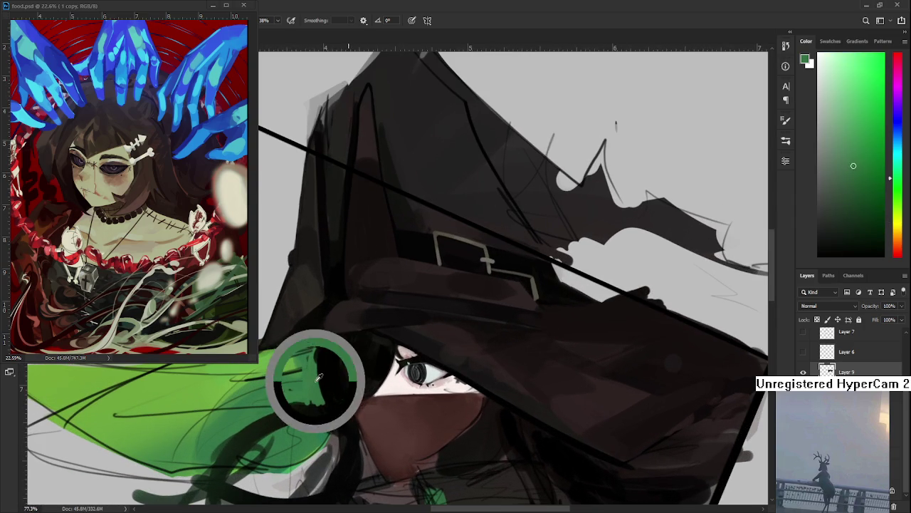
drag(314, 364, 329, 374)
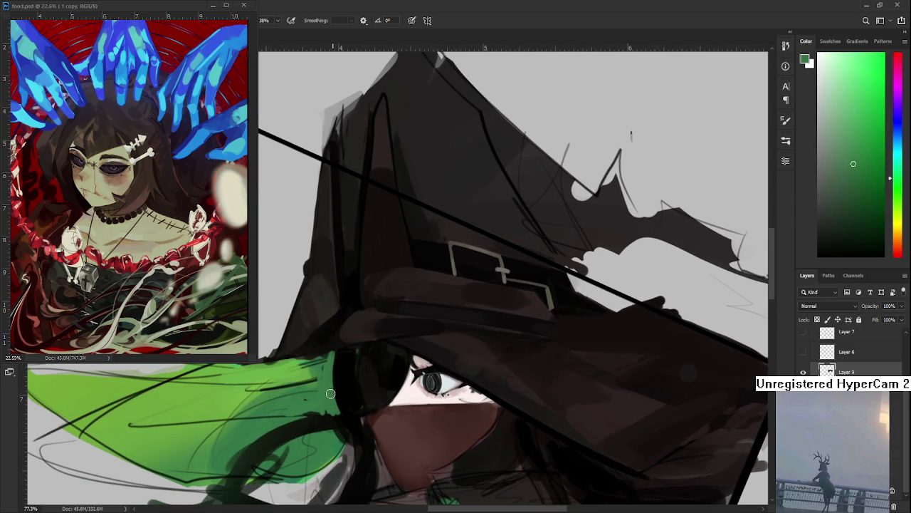
alt+click(349, 361)
mouse_move(337, 410)
mouse_down()
mouse_move(348, 372)
mouse_move(363, 357)
mouse_up()
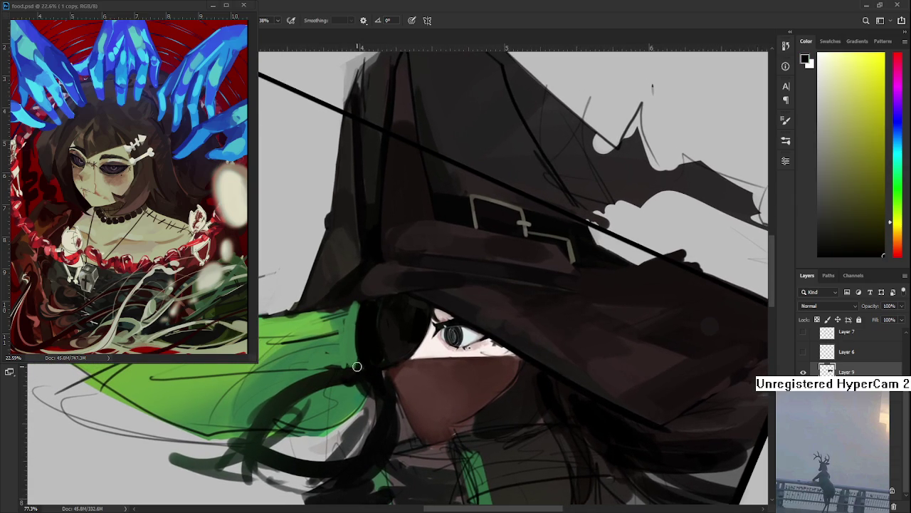
scroll(501, 350, down, 5)
scroll(501, 350, down, 3)
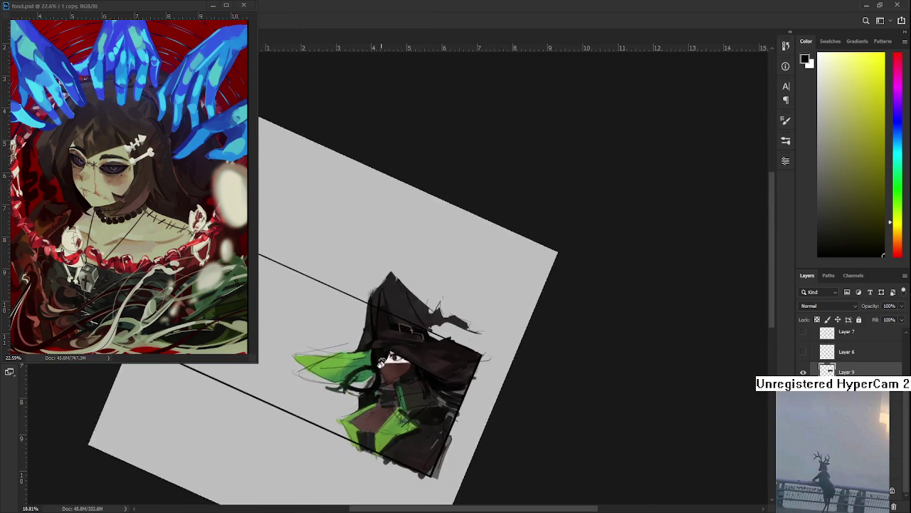
Rotate the view, then repaint the dark area and lower-left edge of the face
scroll(501, 350, down, 2)
scroll(502, 350, up, 3)
scroll(501, 351, up, 3)
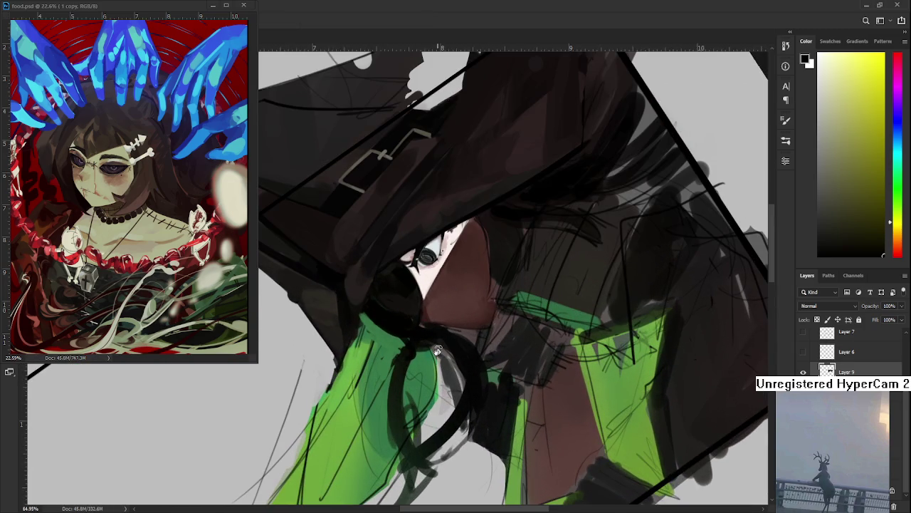
scroll(387, 342, up, 2)
key(r)
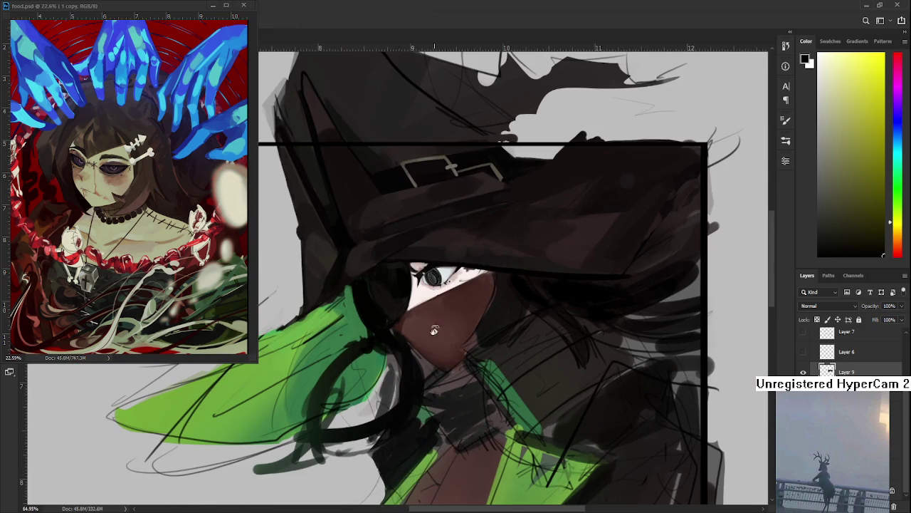
drag(389, 333, 350, 323)
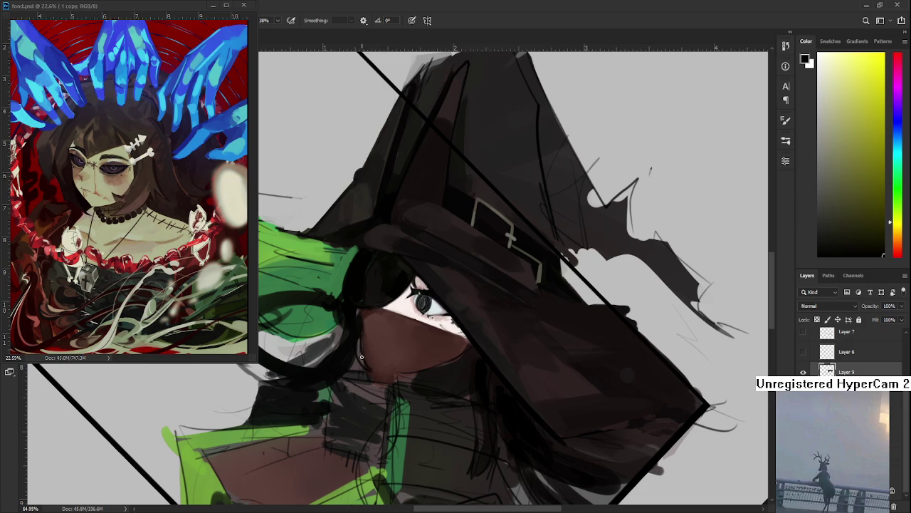
mouse_move(355, 374)
mouse_down()
mouse_move(391, 363)
mouse_move(380, 388)
mouse_move(381, 358)
mouse_up()
alt+click(391, 364)
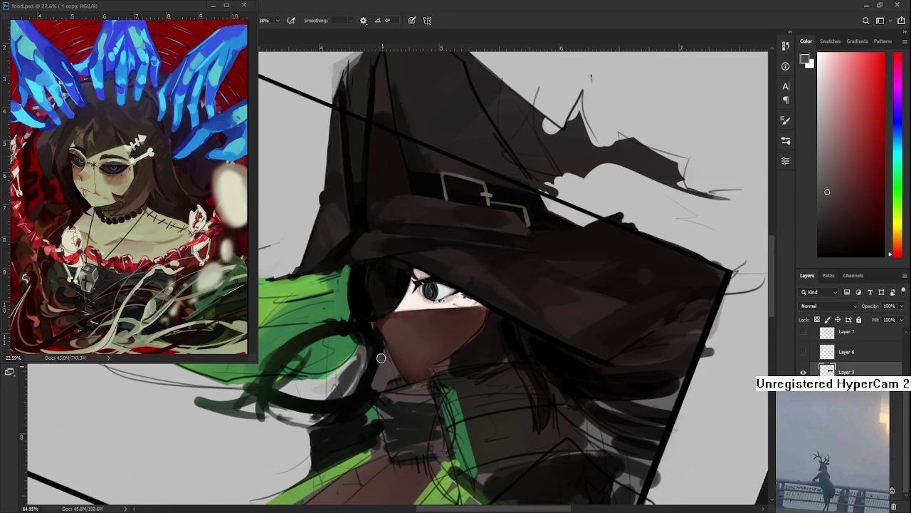
alt+click(380, 353)
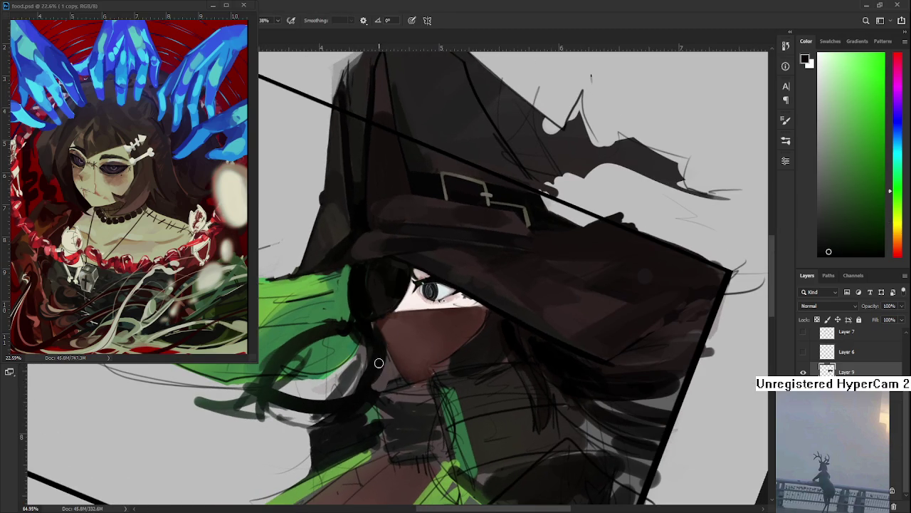
drag(373, 369, 378, 385)
drag(381, 353, 373, 378)
alt+click(390, 367)
drag(390, 366, 370, 379)
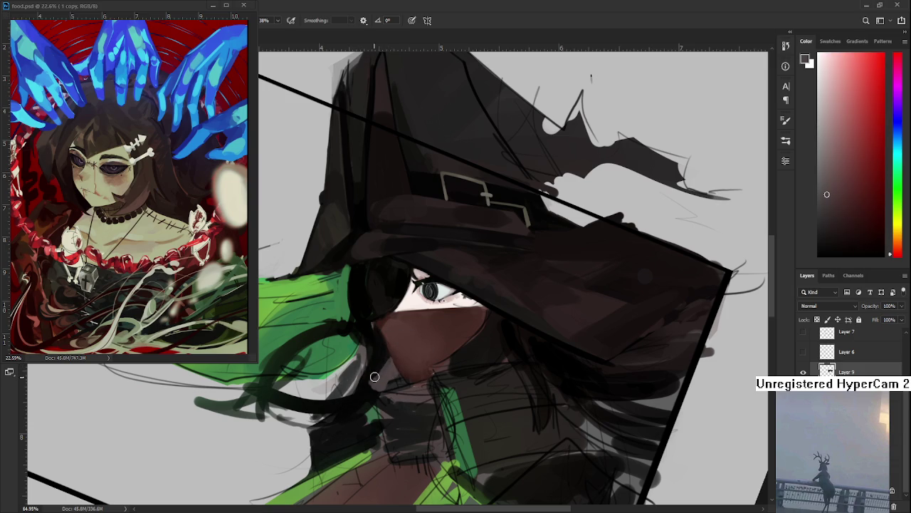
Darken the shadow under the chin and neck with near-black
alt+click(383, 358)
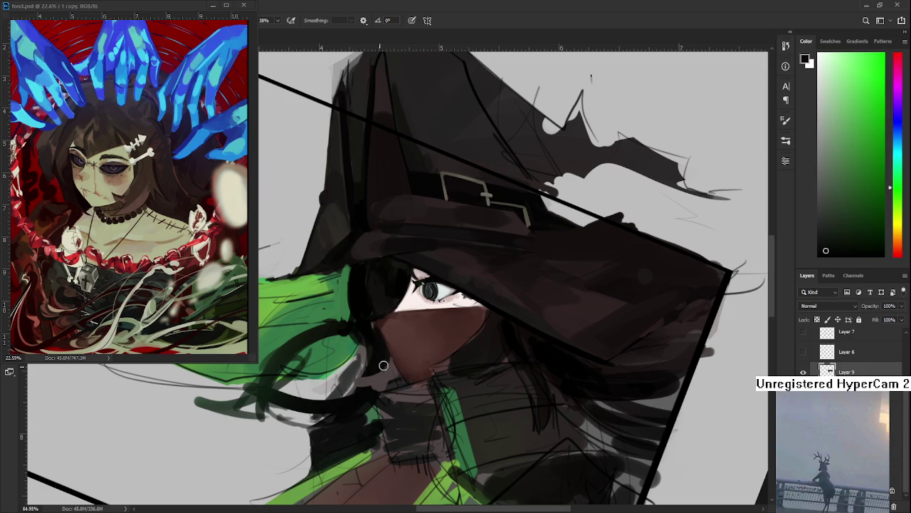
scroll(463, 321, down, 5)
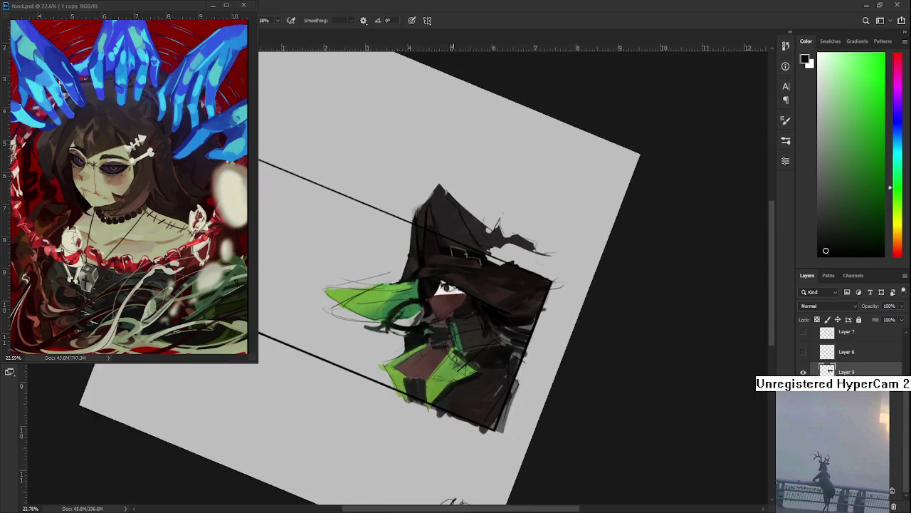
scroll(437, 308, up, 6)
drag(437, 308, 475, 336)
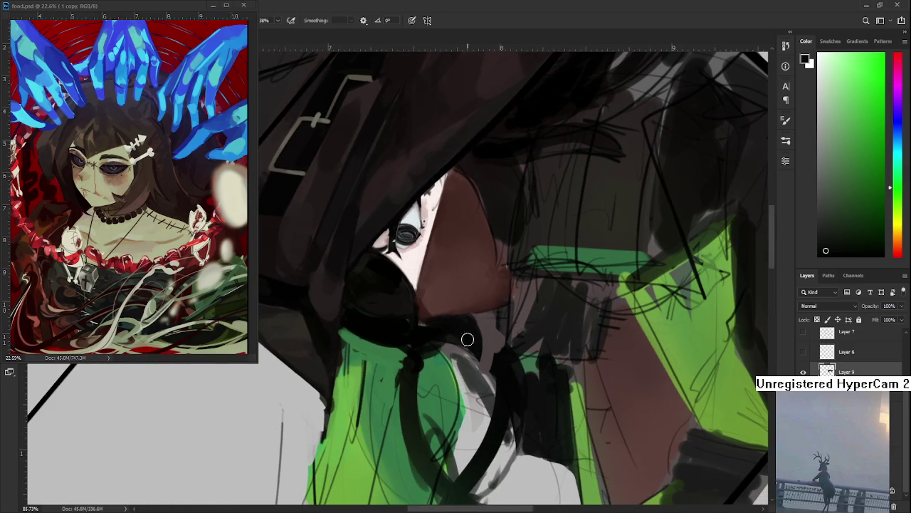
alt+click(441, 345)
alt+click(452, 328)
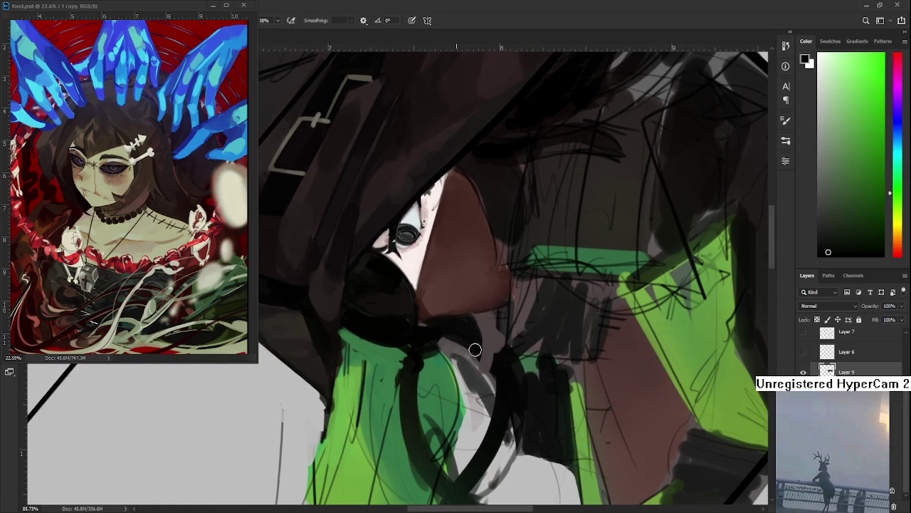
mouse_move(462, 348)
mouse_down()
mouse_move(480, 358)
mouse_move(425, 323)
mouse_move(463, 327)
mouse_up()
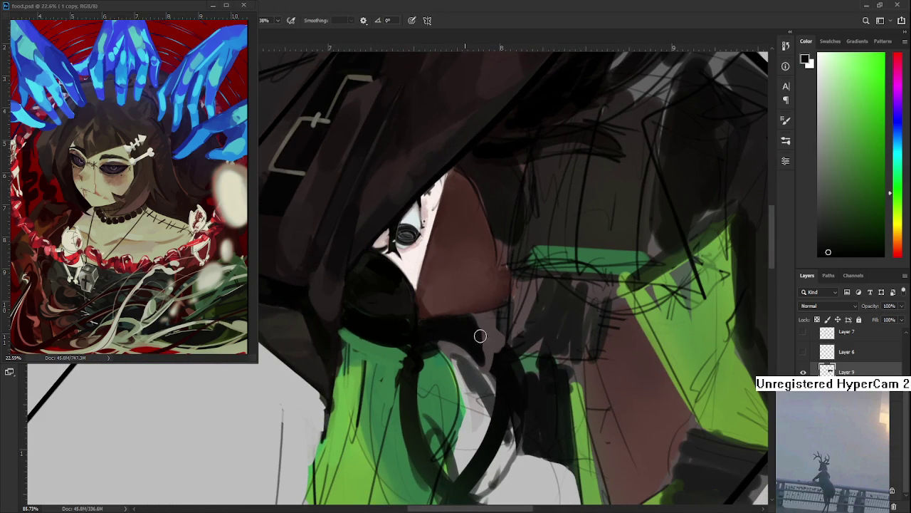
alt+click(487, 328)
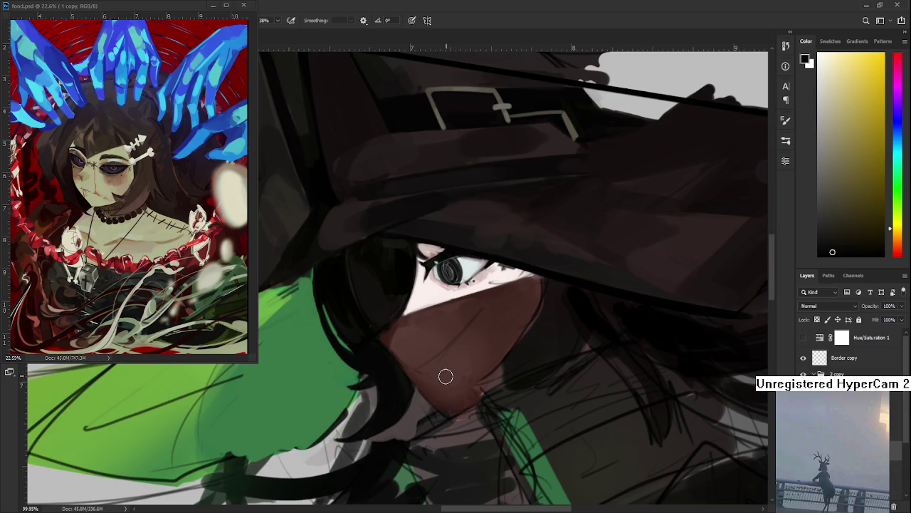
Paint a darker brown stroke across the face shadow
scroll(451, 367, down, 5)
scroll(491, 332, up, 8)
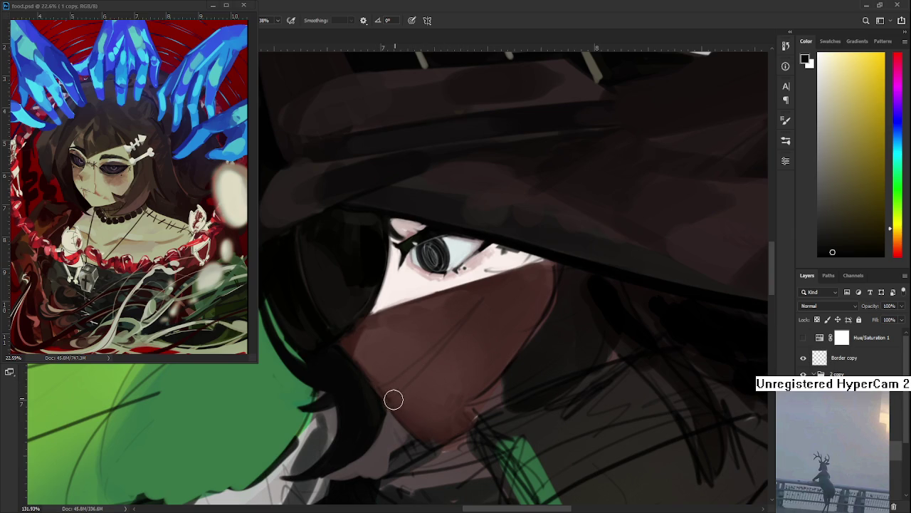
drag(322, 412, 354, 358)
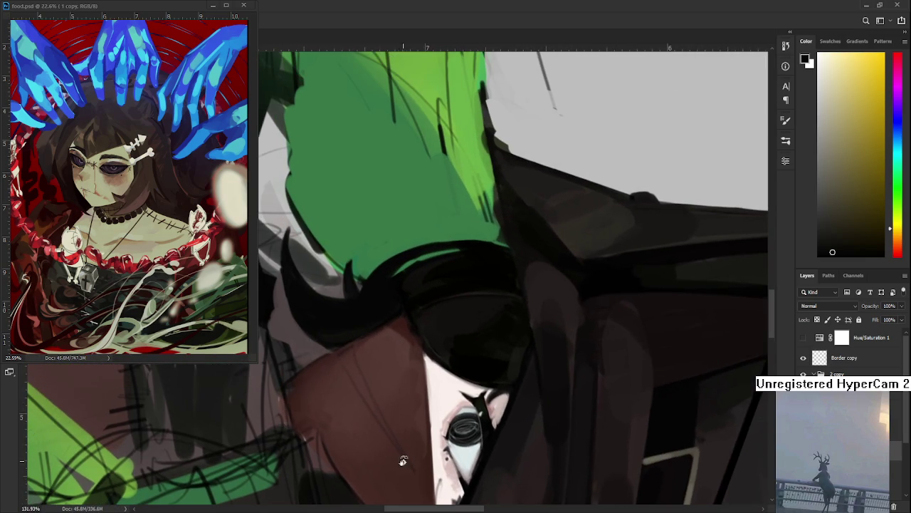
alt+click(353, 358)
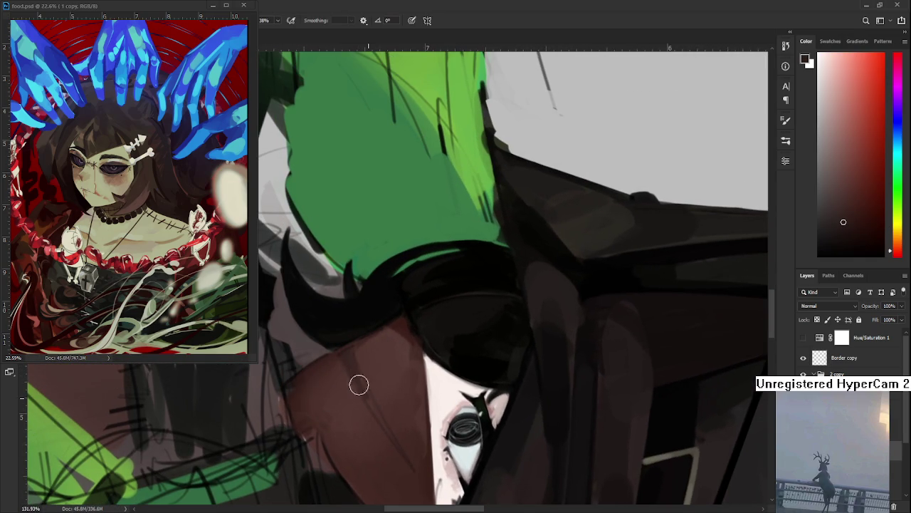
drag(365, 387, 409, 464)
alt+click(405, 457)
Rotate the face upright and sample lighter and darker browns from it
key(r)
drag(349, 356, 443, 378)
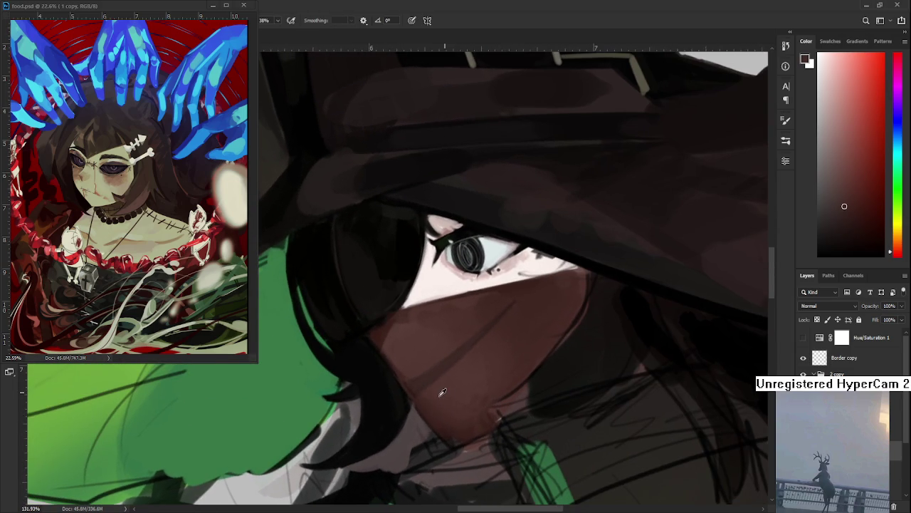
alt+click(423, 389)
alt+click(420, 398)
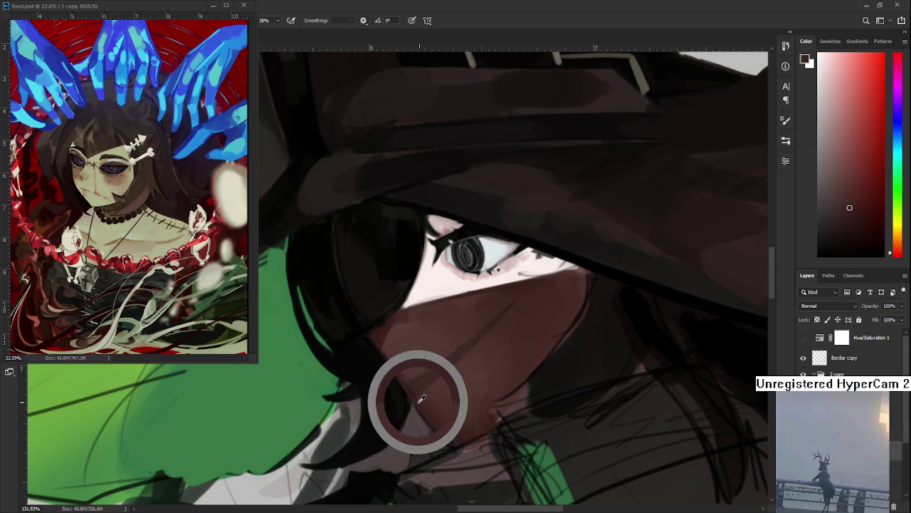
alt+click(411, 384)
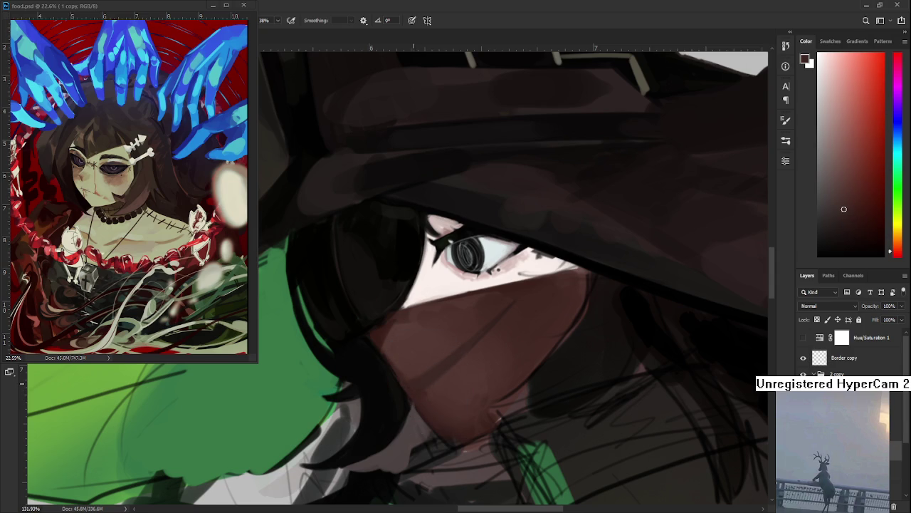
alt+click(426, 390)
alt+click(418, 381)
alt+click(441, 364)
Sample more face browns, then tilt the view to see the whole document
scroll(428, 379, up, 5)
scroll(482, 350, right, 3)
alt+click(479, 370)
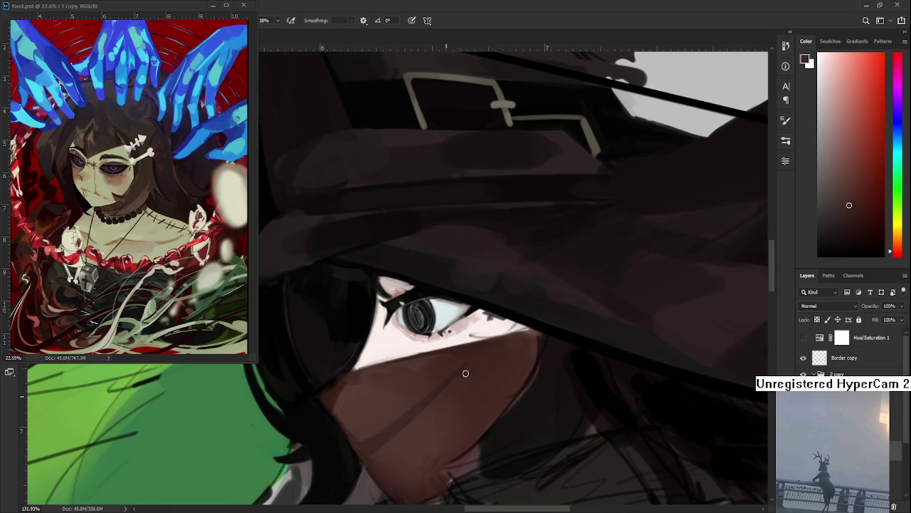
alt+click(436, 393)
alt+click(440, 392)
alt+click(443, 399)
alt+click(442, 399)
scroll(450, 378, down, 1)
scroll(450, 378, left, 1)
alt+click(407, 387)
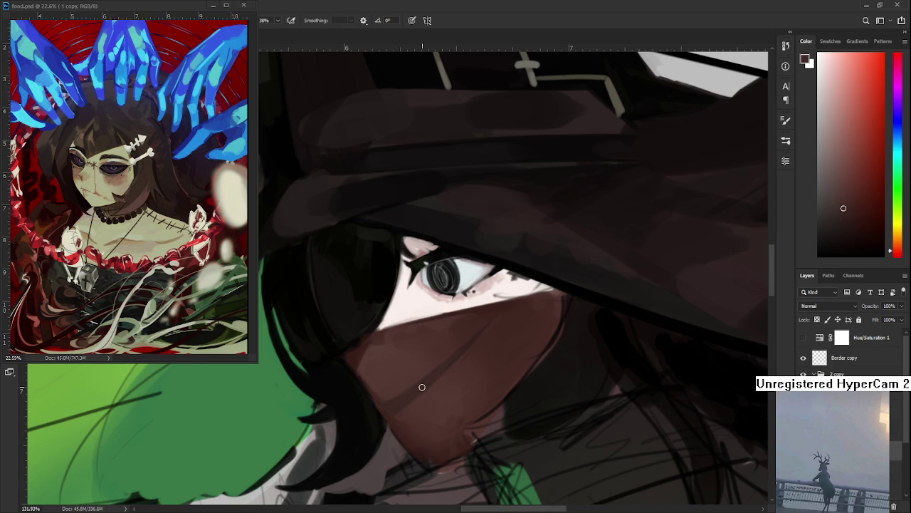
key(r)
drag(515, 346, 404, 407)
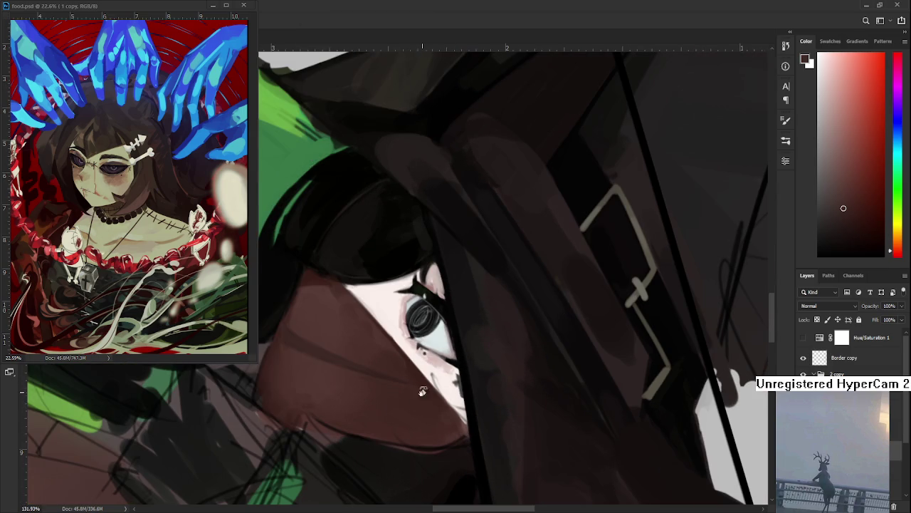
scroll(420, 306, down, 8)
drag(420, 306, 525, 306)
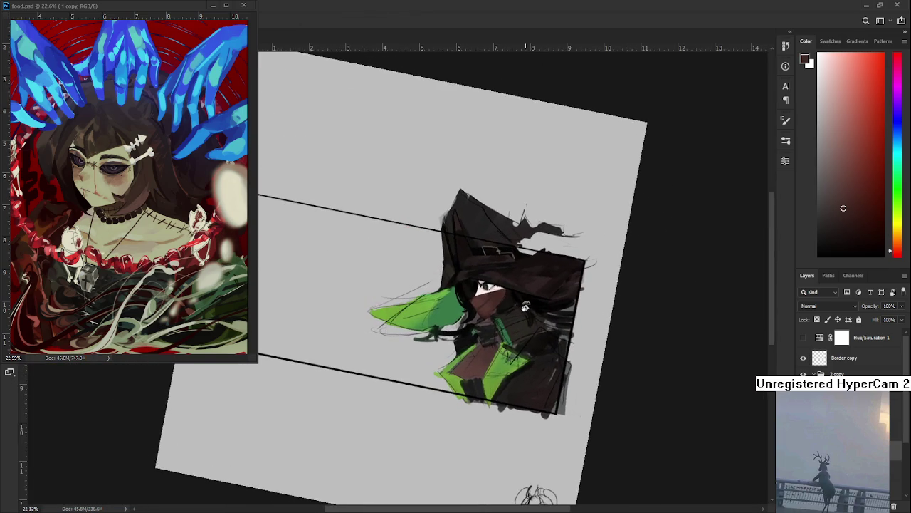
Zoom in on the eye, level the tilted view, and sample the pale pink skin beside it
scroll(524, 307, up, 1)
scroll(512, 305, up, 2)
scroll(491, 301, up, 2)
scroll(470, 299, up, 2)
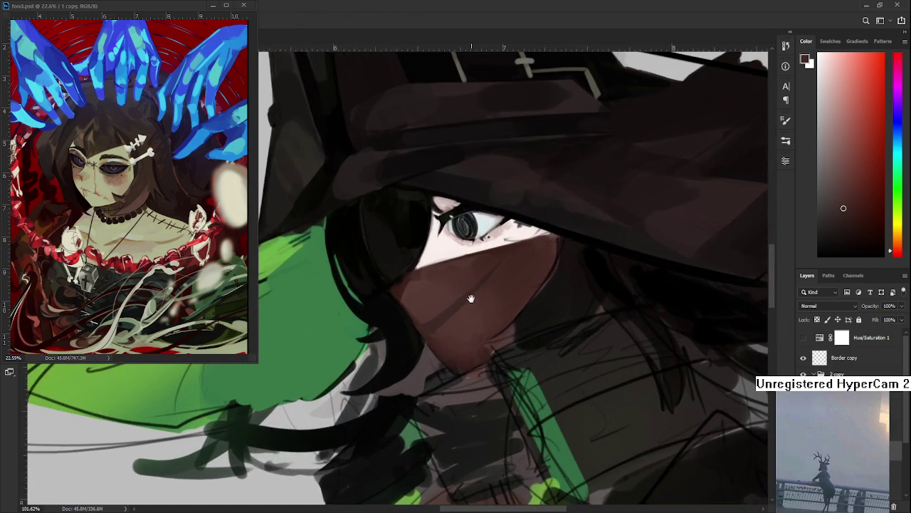
drag(470, 299, 374, 383)
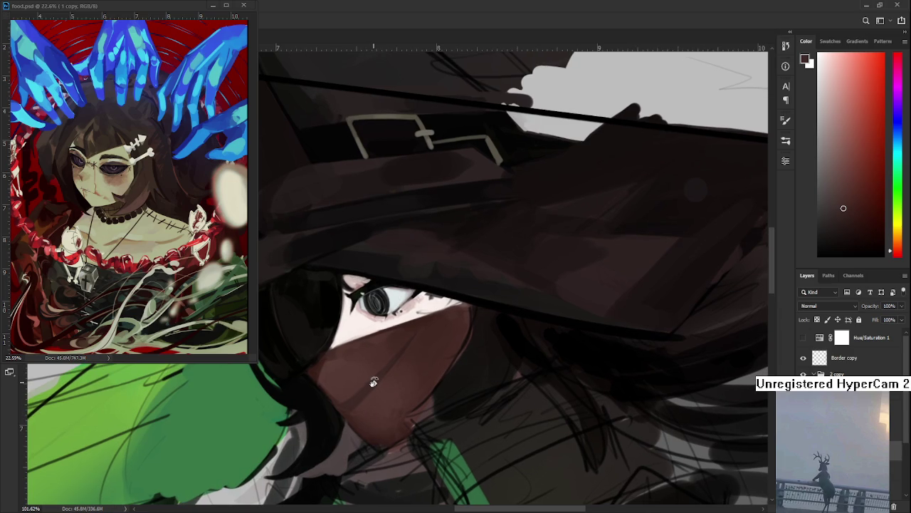
drag(373, 382, 364, 334)
scroll(365, 333, up, 2)
scroll(364, 331, up, 2)
alt+click(356, 325)
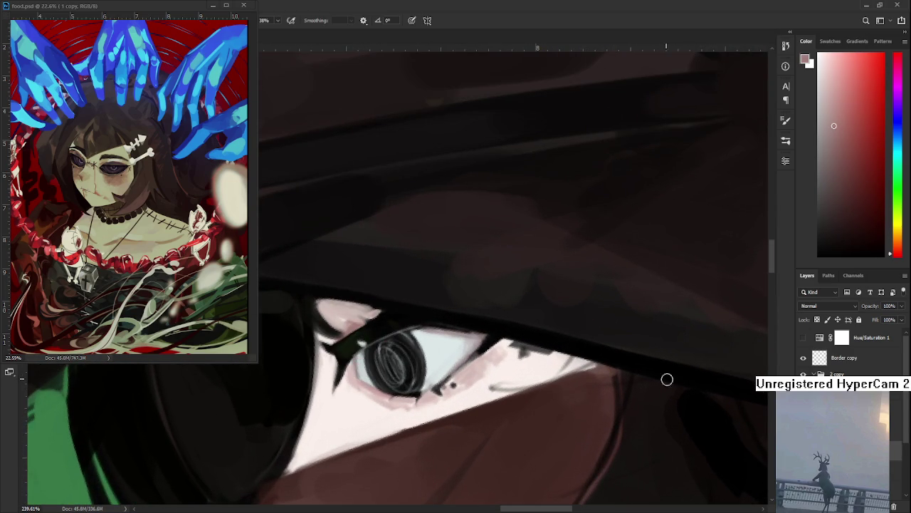
mouse_move(350, 304)
mouse_down()
mouse_move(372, 364)
mouse_move(359, 371)
mouse_up()
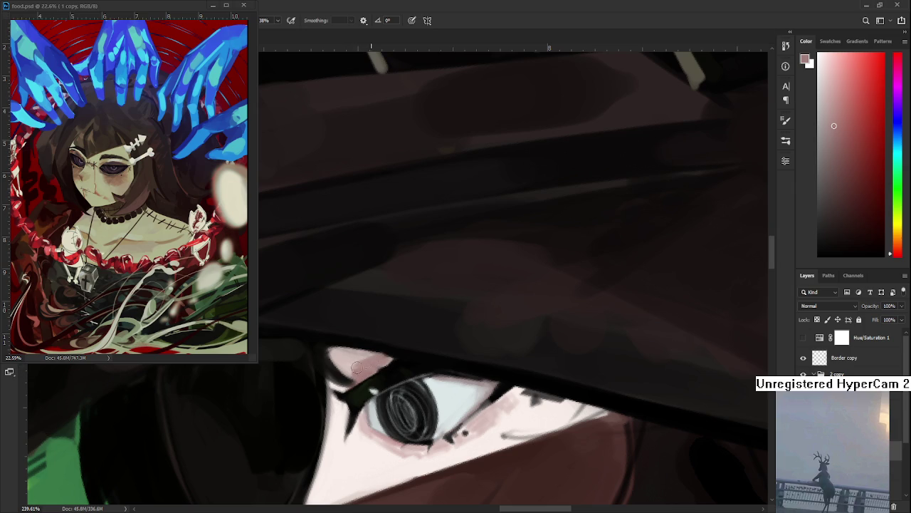
Paint dark red lash strokes at the upper eye corner and under the grey iris
click(875, 180)
drag(354, 385, 369, 357)
drag(386, 424, 378, 388)
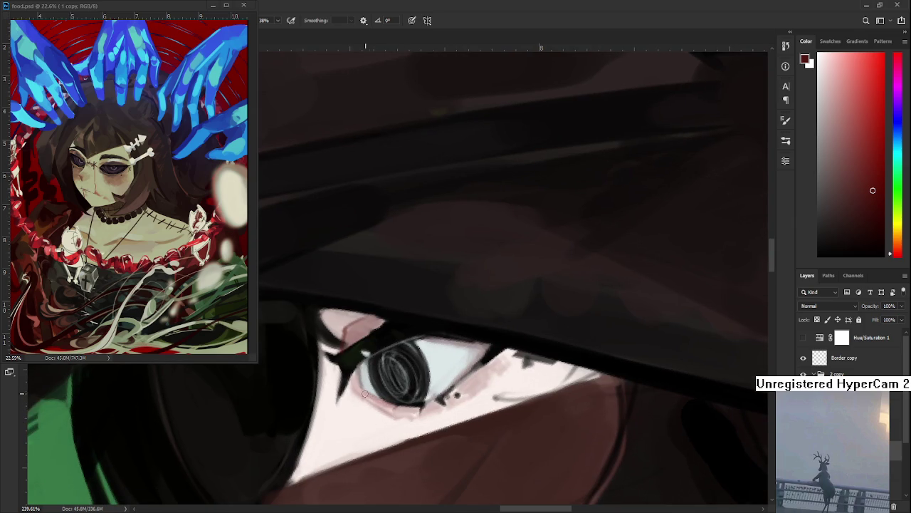
drag(390, 399, 431, 401)
scroll(470, 359, down, 2)
scroll(441, 378, down, 3)
scroll(421, 400, up, 4)
drag(421, 400, 441, 360)
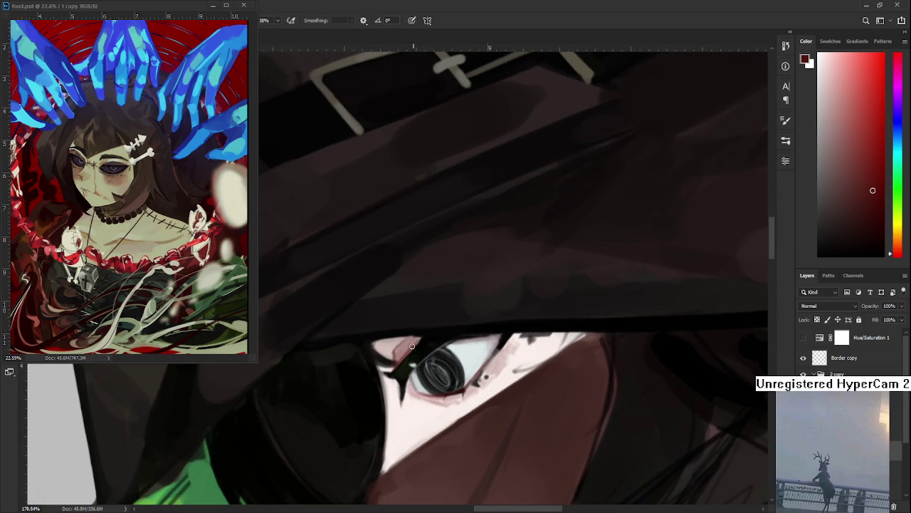
mouse_move(427, 377)
mouse_down()
mouse_move(413, 384)
mouse_move(445, 381)
mouse_up()
scroll(445, 381, down, 3)
scroll(445, 381, down, 3)
scroll(445, 381, up, 3)
scroll(443, 377, up, 2)
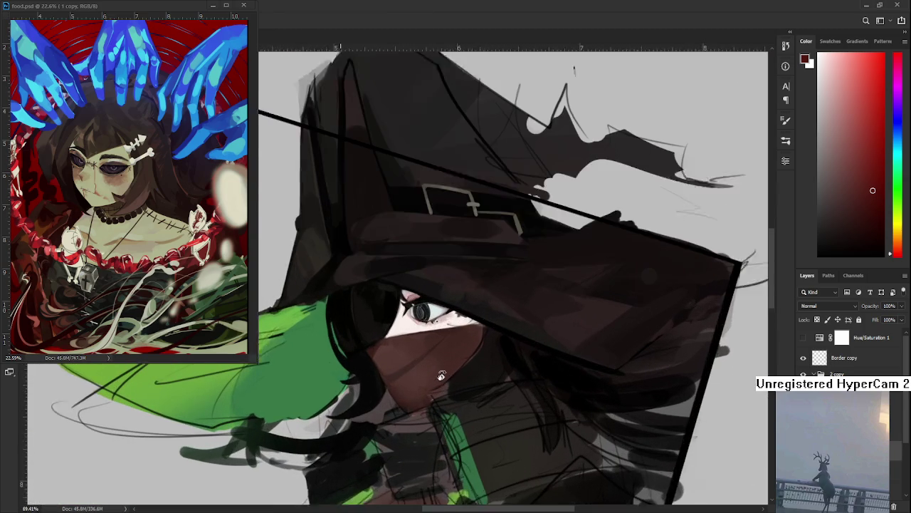
scroll(440, 372, down, 2)
scroll(435, 364, down, 3)
scroll(435, 364, up, 2)
scroll(435, 362, up, 2)
scroll(434, 361, up, 1)
scroll(433, 360, up, 1)
scroll(433, 360, down, 3)
scroll(441, 370, down, 3)
scroll(456, 392, down, 2)
drag(463, 405, 484, 418)
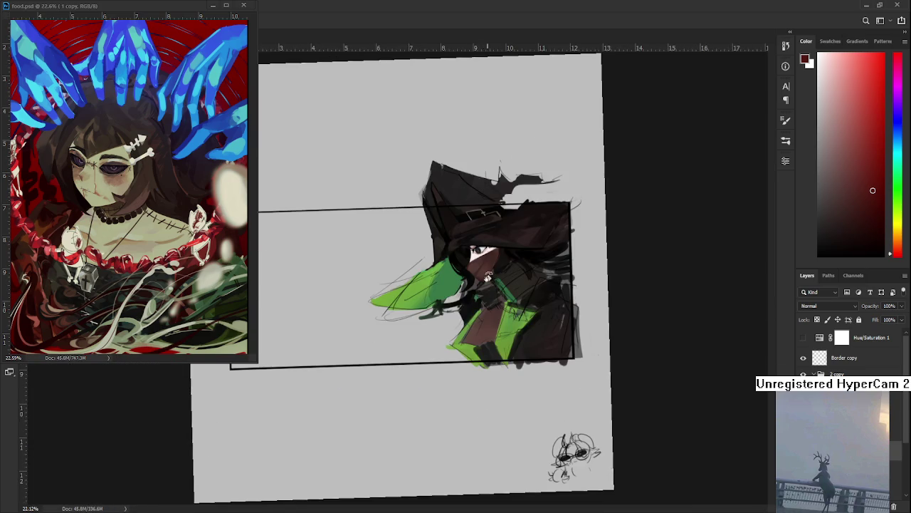
scroll(427, 392, up, 2)
scroll(424, 388, up, 2)
scroll(422, 385, up, 2)
scroll(422, 385, up, 3)
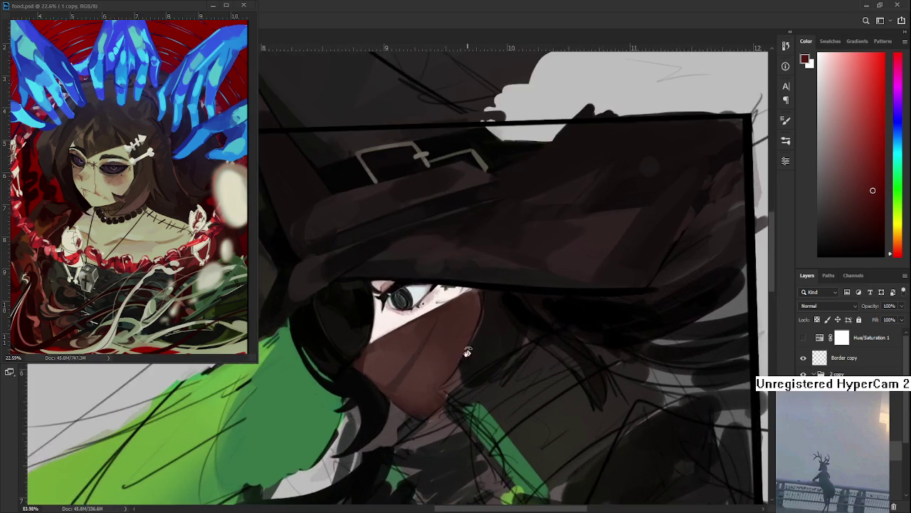
alt+click(362, 301)
scroll(449, 369, up, 2)
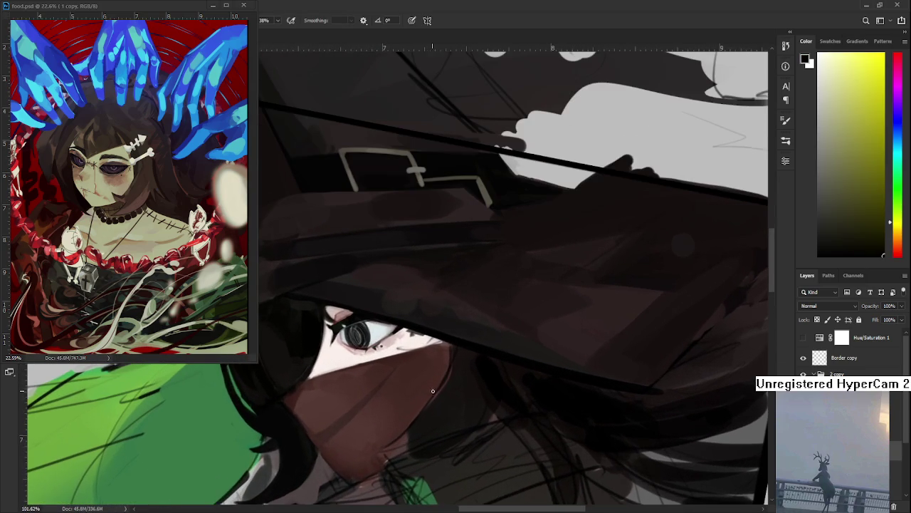
Draw a dark stroke down from the eye, redoing it until it curls left at the bottom
scroll(429, 340, right, 2)
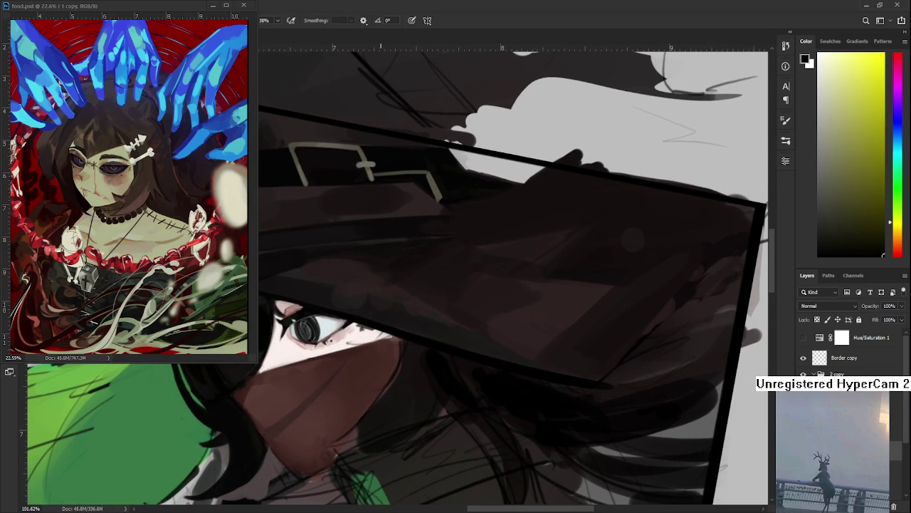
drag(396, 336, 396, 405)
key(ctrl+z)
scroll(456, 340, left, 2)
drag(448, 333, 462, 411)
key(ctrl+z)
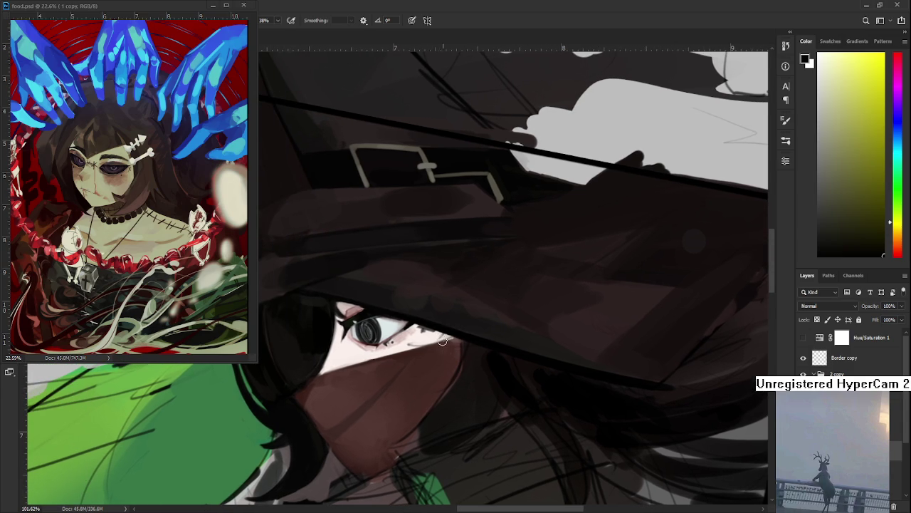
drag(441, 332, 444, 424)
key(ctrl+z)
drag(438, 329, 420, 416)
key(ctrl+z)
key(ctrl+z)
mouse_move(440, 329)
mouse_down()
mouse_move(427, 404)
mouse_move(408, 393)
mouse_up()
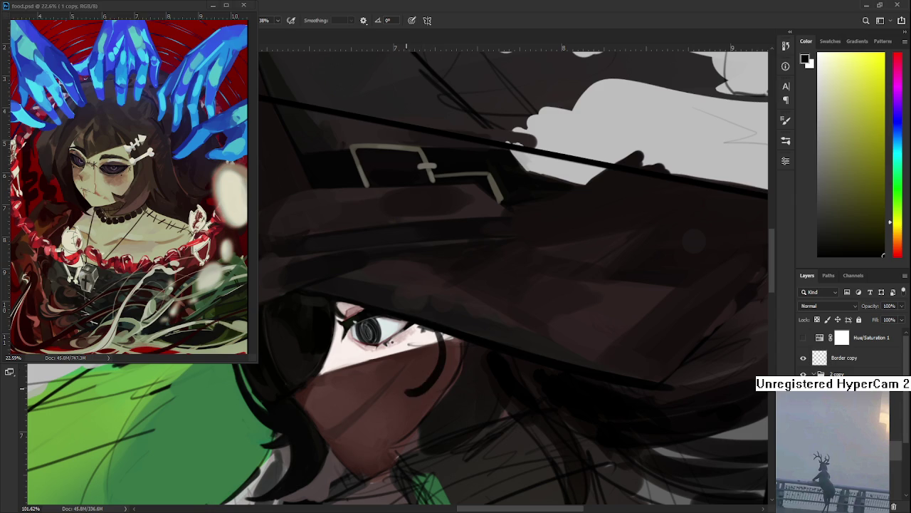
key(ctrl+z)
key(ctrl+z)
drag(439, 334, 420, 410)
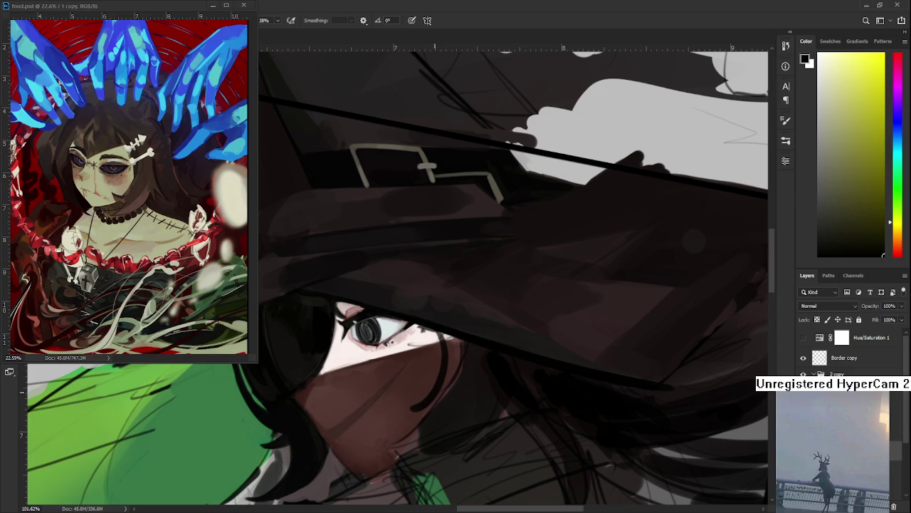
key(ctrl+z)
drag(440, 332, 398, 459)
Darken the hair beside the face and a pale skin patch, with the canvas rotated
key(r)
mouse_move(423, 427)
mouse_down()
mouse_move(376, 320)
mouse_move(372, 360)
mouse_up()
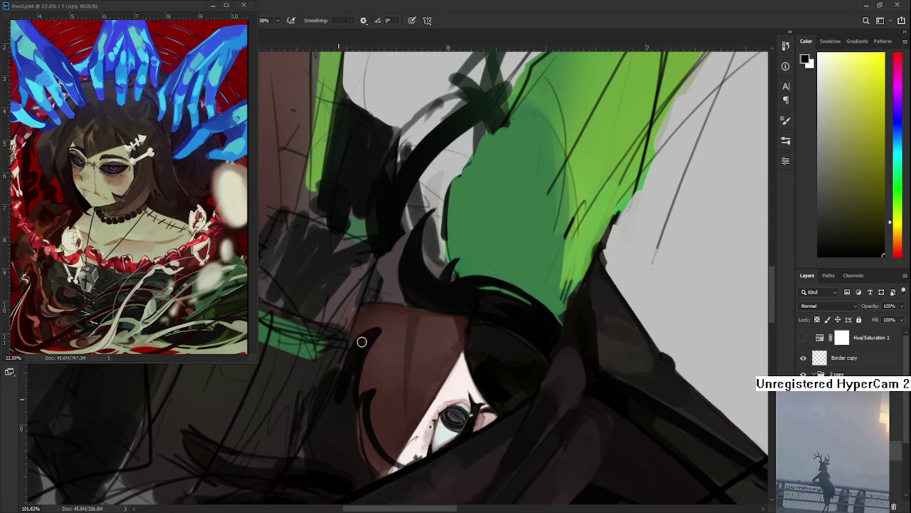
mouse_move(321, 425)
mouse_down()
mouse_move(309, 460)
mouse_move(354, 409)
mouse_move(350, 455)
mouse_move(355, 475)
mouse_move(371, 477)
mouse_move(343, 445)
mouse_move(376, 430)
mouse_up()
drag(387, 463, 380, 463)
key(r)
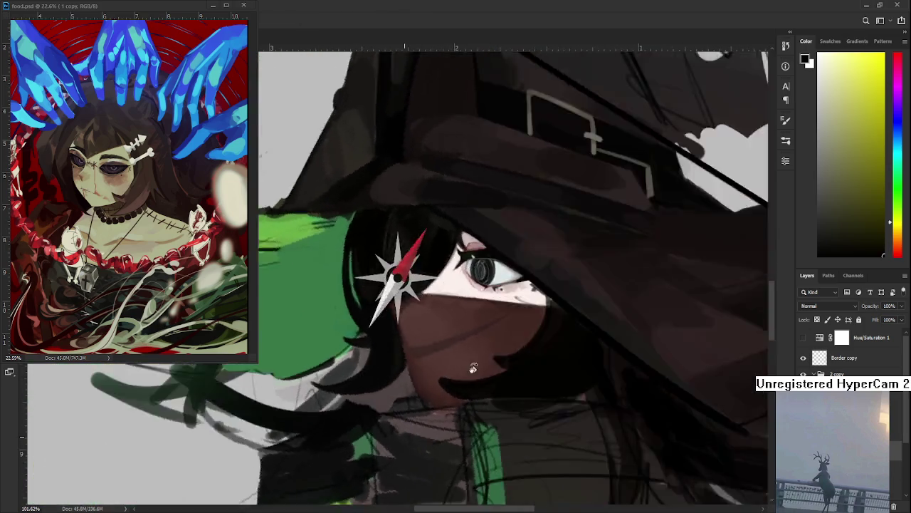
drag(360, 349, 441, 235)
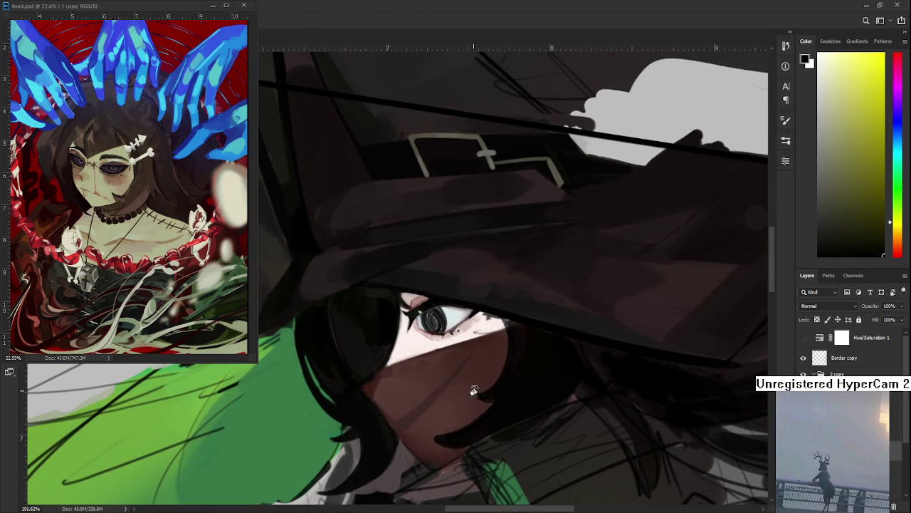